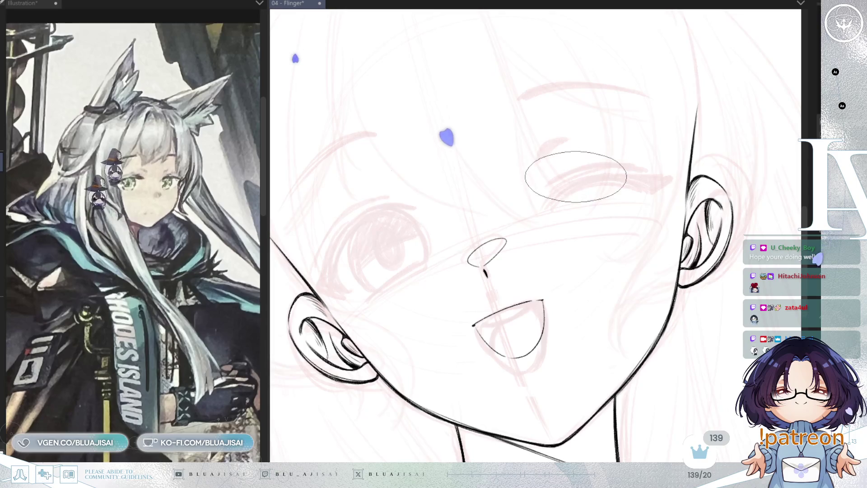
Step: Ink the winking eye's closed-lid curve with two pen strokes
{"action": "scroll", "coordinate": [535, 235], "scroll_direction": "up", "scroll_amount": 1}
{"action": "scroll", "coordinate": [535, 235], "scroll_direction": "up", "scroll_amount": 1}
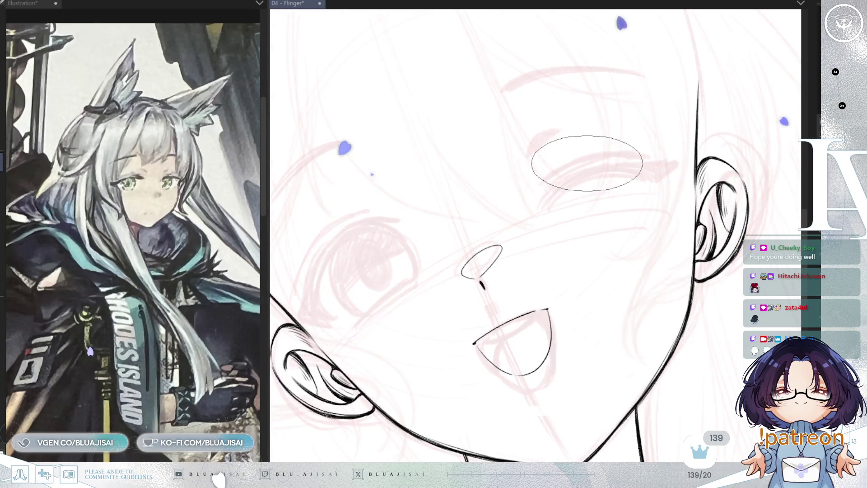
{"action": "left_click_drag", "start_coordinate": [592, 166], "coordinate": [545, 190]}
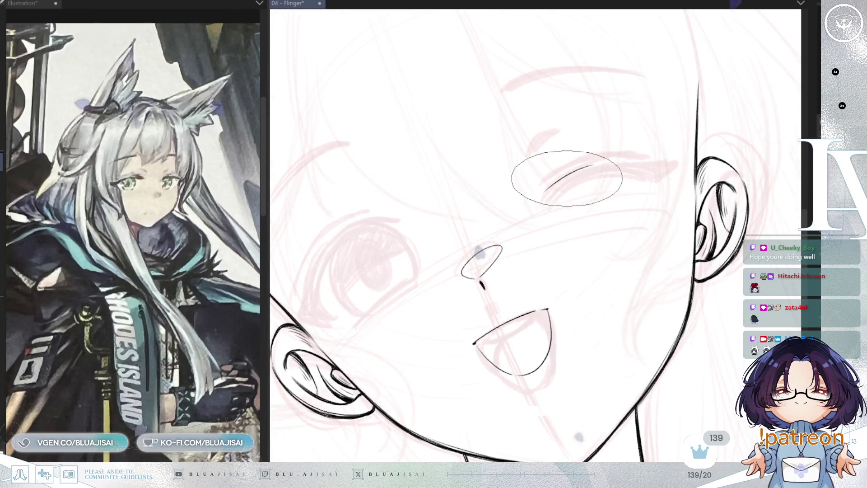
{"action": "mouse_move", "coordinate": [595, 161]}
{"action": "left_mouse_down"}
{"action": "mouse_move", "coordinate": [544, 191]}
{"action": "mouse_move", "coordinate": [538, 215]}
{"action": "mouse_move", "coordinate": [604, 181]}
{"action": "mouse_move", "coordinate": [650, 174]}
{"action": "left_mouse_up"}
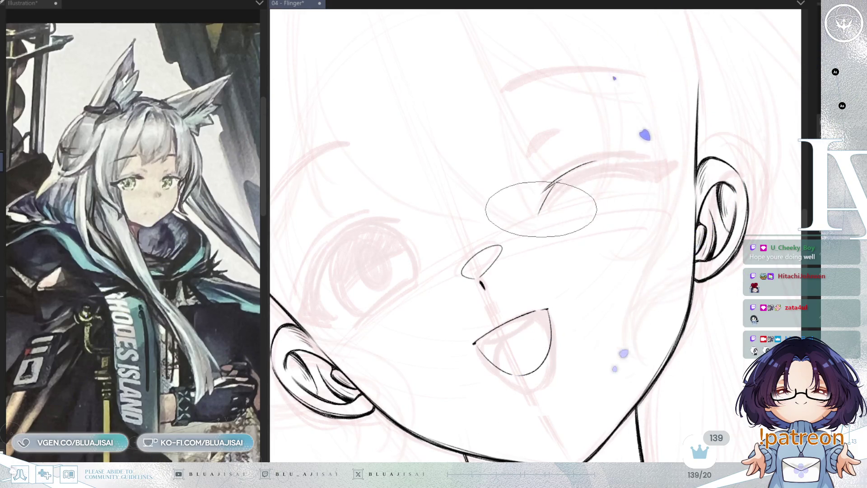
Step: Trim the eyelid stroke, restore it, then extend the line toward the ear
{"action": "mouse_move", "coordinate": [613, 203]}
{"action": "left_mouse_down"}
{"action": "mouse_move", "coordinate": [596, 216]}
{"action": "mouse_move", "coordinate": [576, 175]}
{"action": "left_mouse_up"}
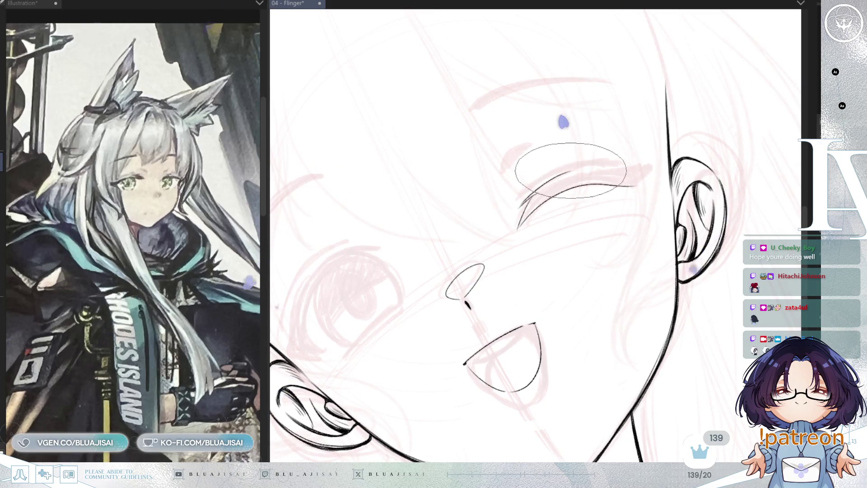
{"action": "left_click_drag", "start_coordinate": [609, 175], "coordinate": [559, 175]}
{"action": "key", "text": "ctrl+z"}
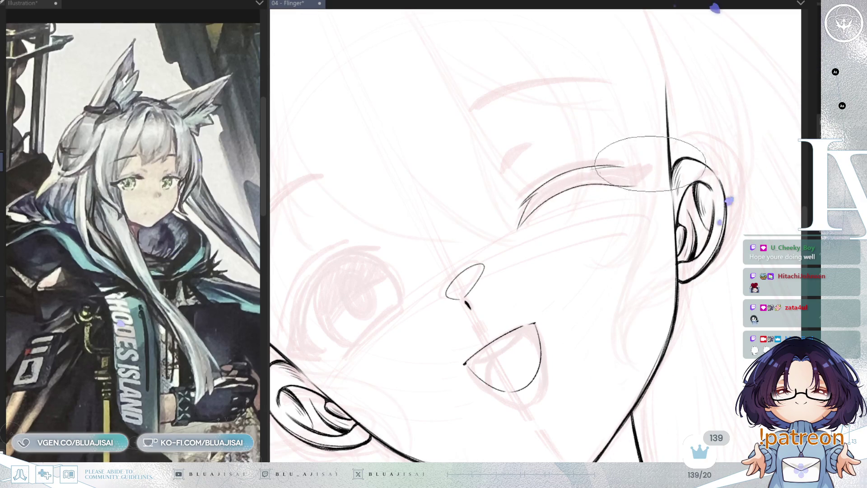
{"action": "left_click_drag", "start_coordinate": [605, 174], "coordinate": [664, 161]}
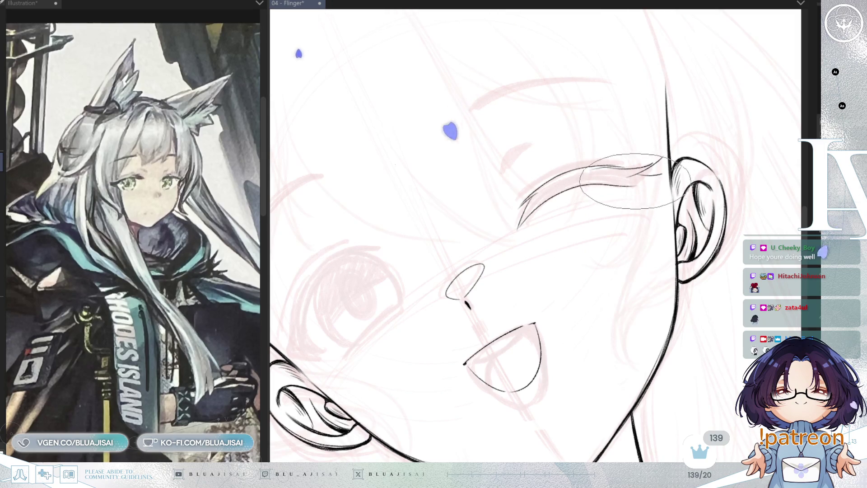
Step: Mirror, tilt and zoom the canvas view to check the face around the closed lid
{"action": "key", "text": "h"}
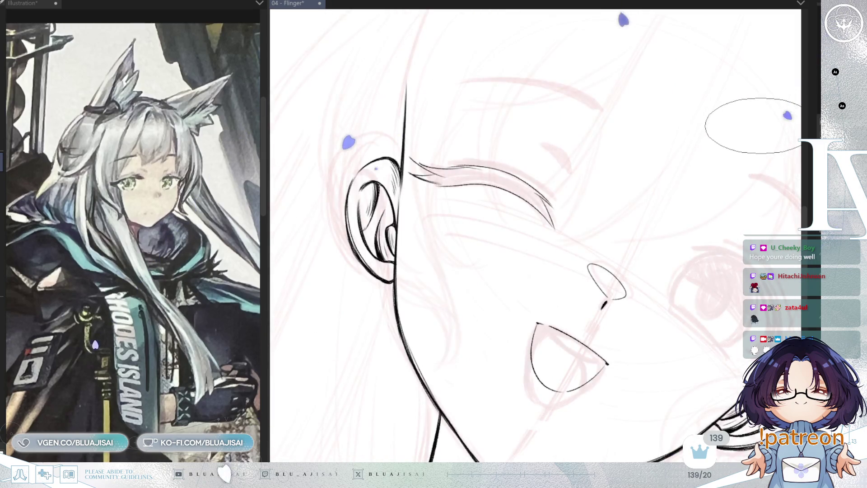
{"action": "key", "text": "minus"}
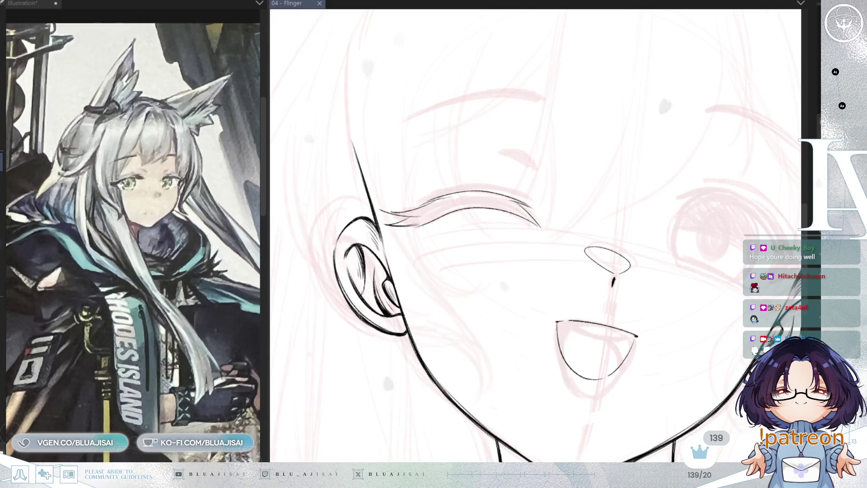
{"action": "scroll", "coordinate": [623, 251], "scroll_direction": "up", "scroll_amount": 1}
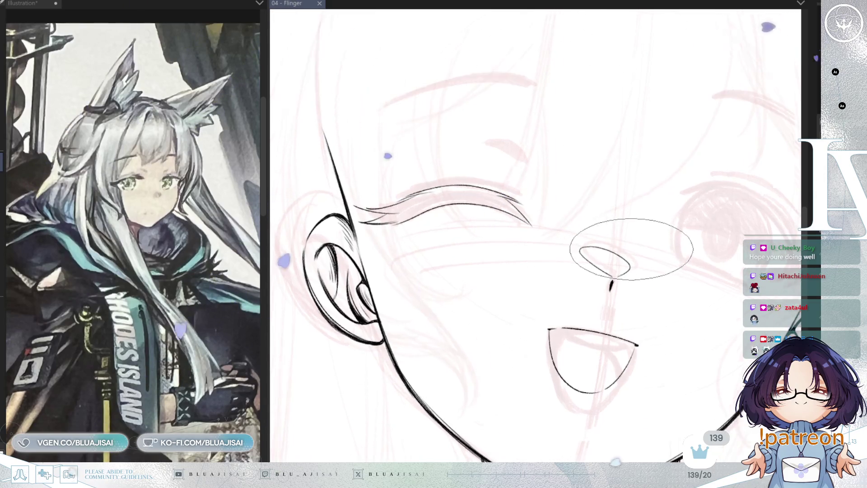
{"action": "key", "text": "h"}
{"action": "key", "text": "h"}
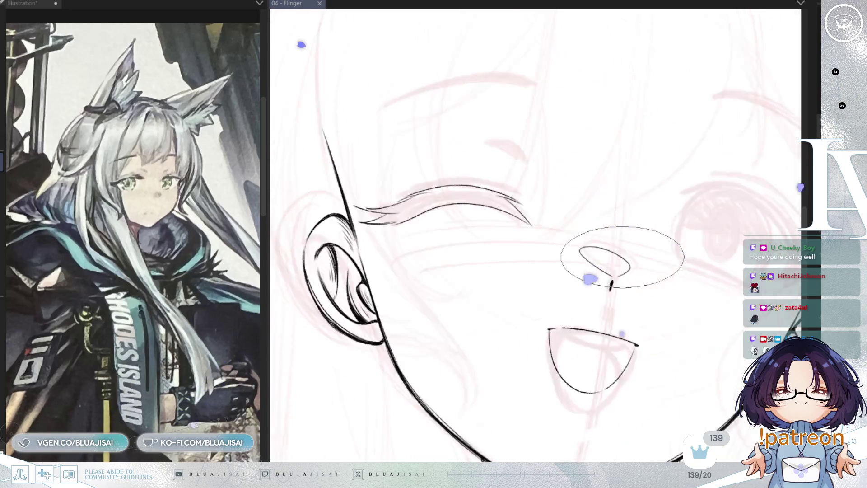
{"action": "mouse_move", "coordinate": [623, 255]}
{"action": "left_mouse_down"}
{"action": "mouse_move", "coordinate": [455, 275]}
{"action": "mouse_move", "coordinate": [467, 227]}
{"action": "mouse_move", "coordinate": [479, 235]}
{"action": "left_mouse_up"}
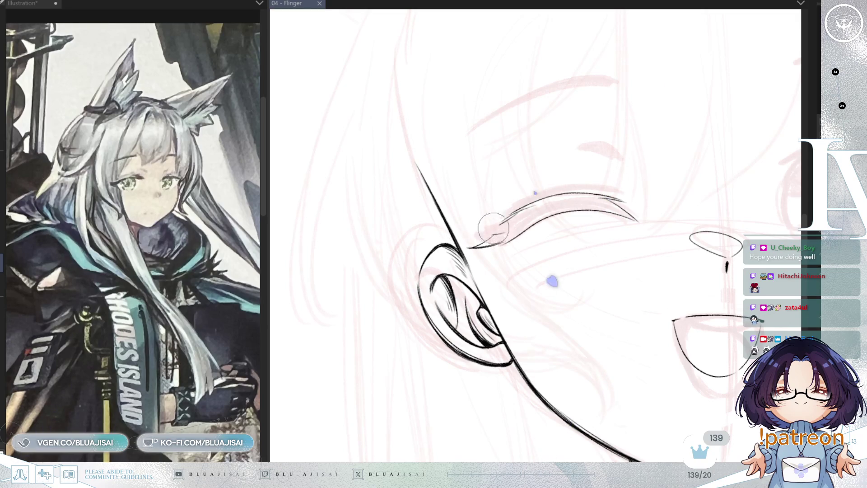
{"action": "key", "text": "bracketright"}
{"action": "key", "text": "bracketright"}
{"action": "key", "text": "bracketright"}
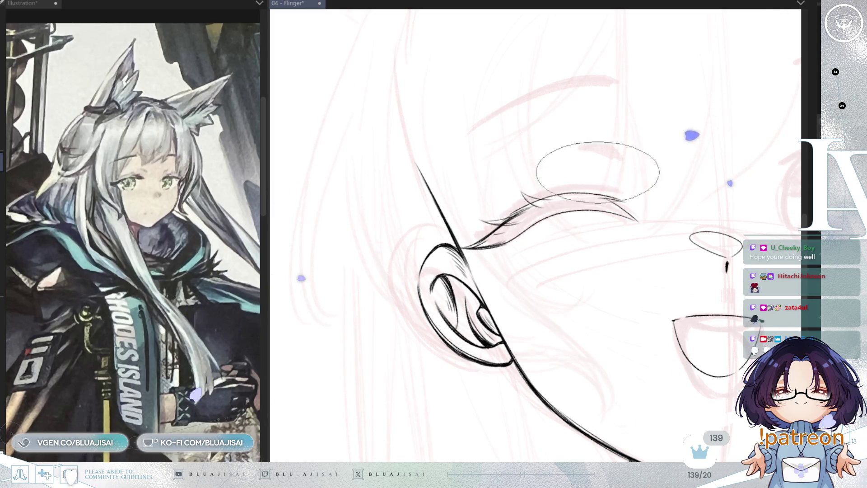
{"action": "key", "text": "h"}
Step: Tilt the view slightly counter-clockwise to draw the lash strands
{"action": "key", "text": "minus"}
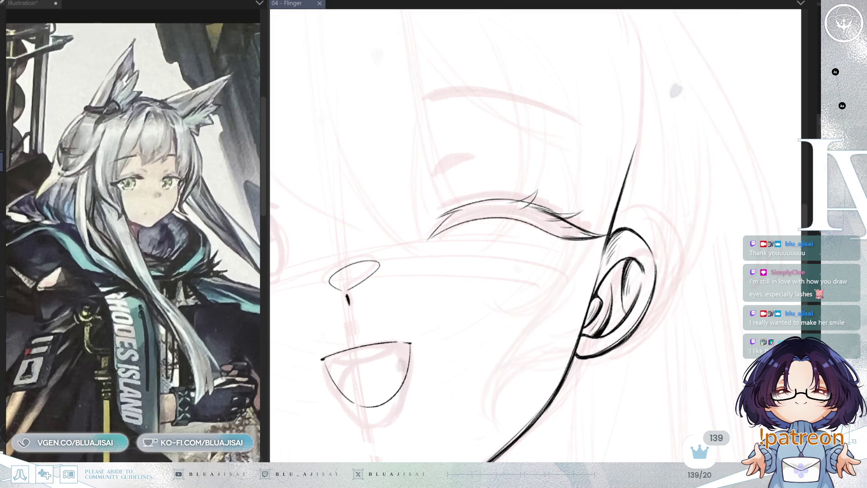
Step: Ink over the winking eye's lashes repeatedly, making the lower lash bold and dark
{"action": "scroll", "coordinate": [484, 209], "scroll_direction": "up", "scroll_amount": 5}
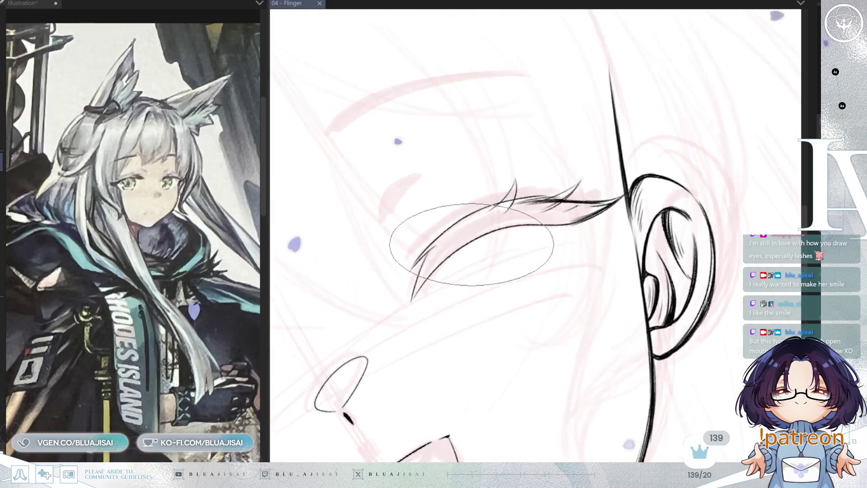
{"action": "mouse_move", "coordinate": [494, 222]}
{"action": "left_mouse_down"}
{"action": "mouse_move", "coordinate": [417, 261]}
{"action": "mouse_move", "coordinate": [398, 290]}
{"action": "left_mouse_up"}
{"action": "mouse_move", "coordinate": [465, 229]}
{"action": "left_mouse_down"}
{"action": "mouse_move", "coordinate": [387, 313]}
{"action": "mouse_move", "coordinate": [440, 276]}
{"action": "left_mouse_up"}
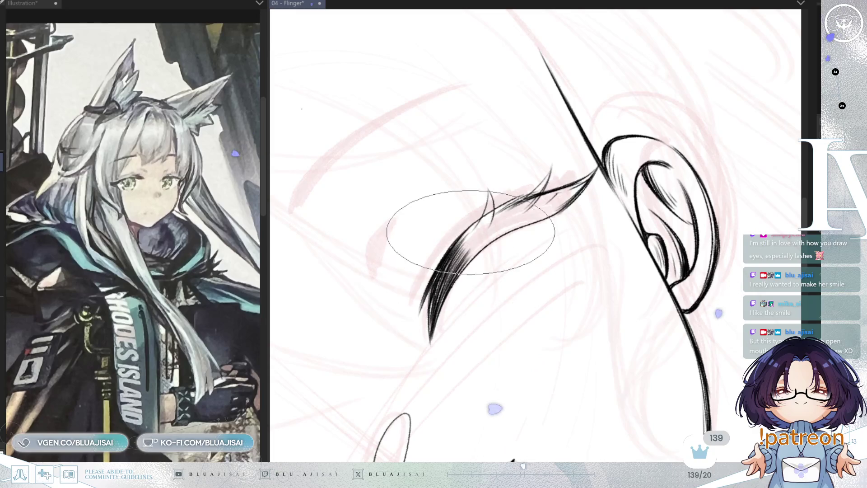
{"action": "mouse_move", "coordinate": [481, 219]}
{"action": "left_mouse_down"}
{"action": "mouse_move", "coordinate": [519, 204]}
{"action": "mouse_move", "coordinate": [490, 211]}
{"action": "left_mouse_up"}
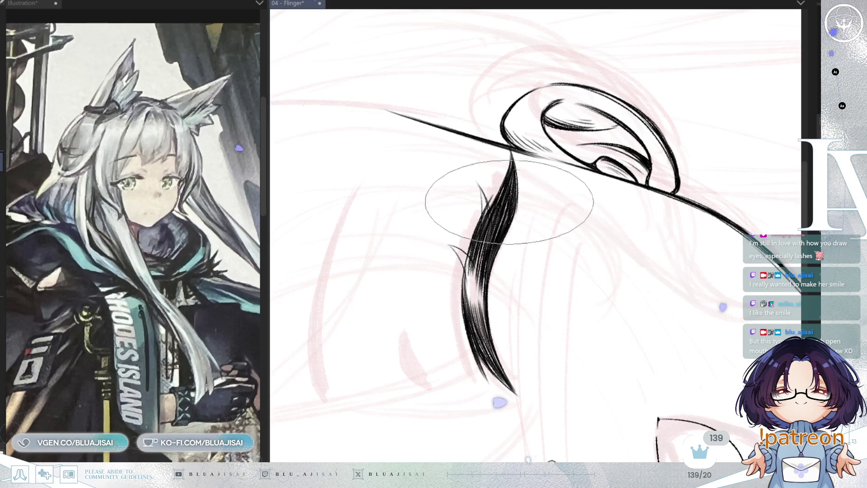
{"action": "mouse_move", "coordinate": [503, 209]}
{"action": "left_mouse_down"}
{"action": "mouse_move", "coordinate": [489, 273]}
{"action": "mouse_move", "coordinate": [490, 199]}
{"action": "left_mouse_up"}
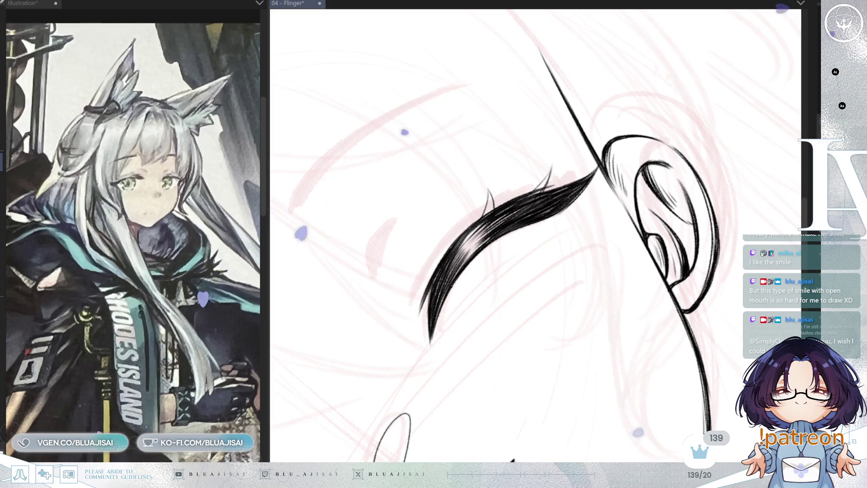
Step: Fill out the winking eye's upward lash spikes, then rotate the canvas level for the eyebrow
{"action": "left_click_drag", "start_coordinate": [592, 118], "coordinate": [615, 135]}
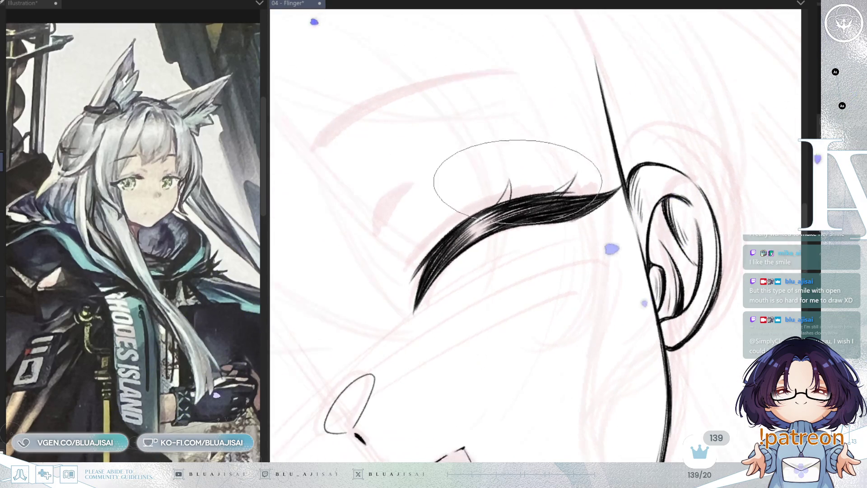
{"action": "left_click_drag", "start_coordinate": [492, 203], "coordinate": [508, 180]}
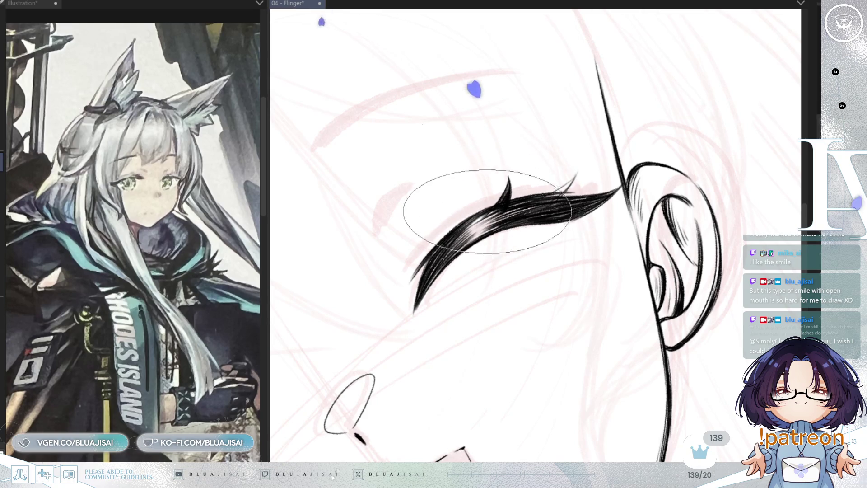
{"action": "key", "text": "minus"}
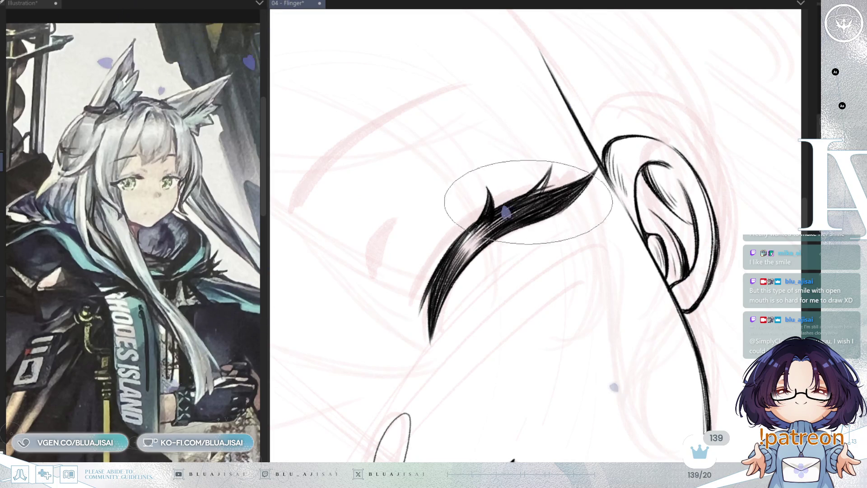
{"action": "left_click_drag", "start_coordinate": [519, 195], "coordinate": [530, 202]}
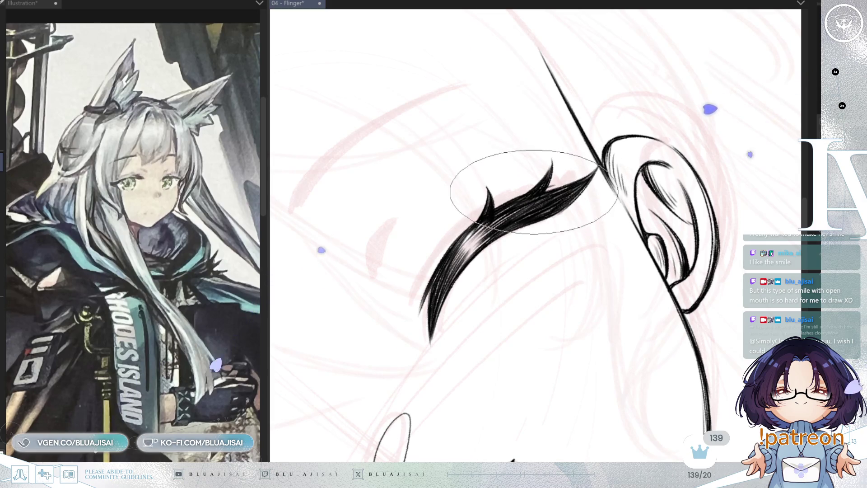
{"action": "key", "text": "minus"}
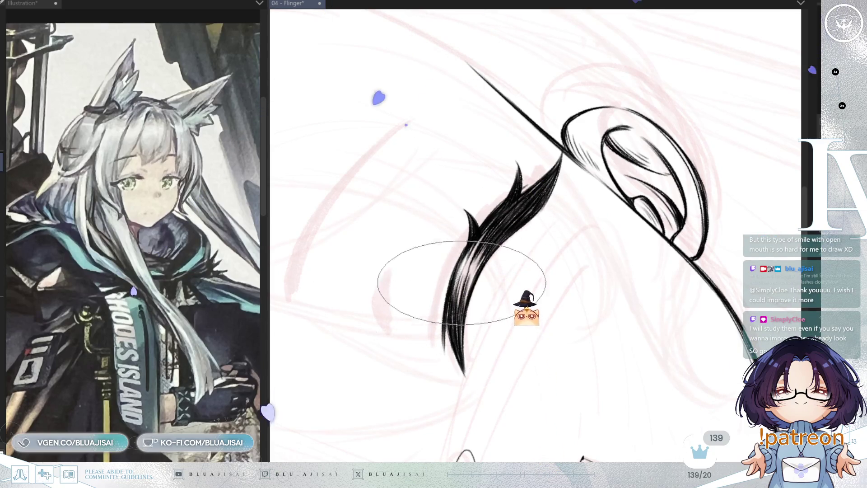
{"action": "key", "text": "asciicircum"}
{"action": "key", "text": "asciicircum"}
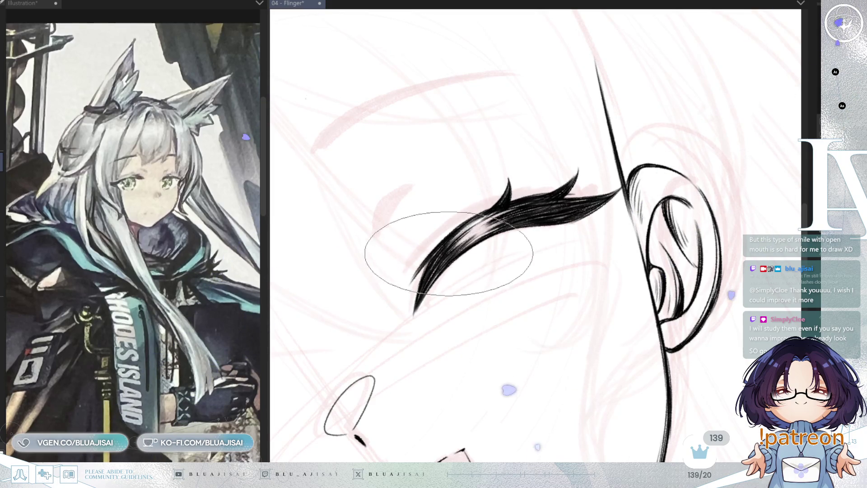
{"action": "scroll", "coordinate": [565, 170], "scroll_direction": "down", "scroll_amount": 3}
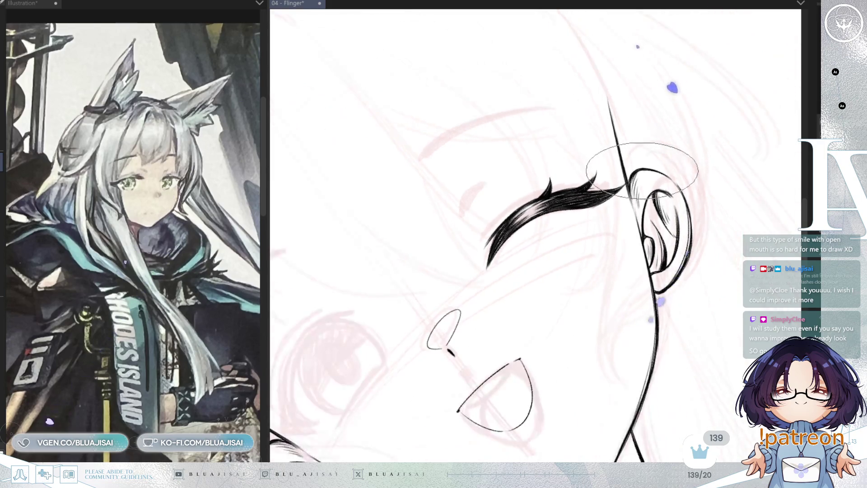
Step: Mirror, rotate and zoom the view until the winking eye's stroke lies level
{"action": "key", "text": "h"}
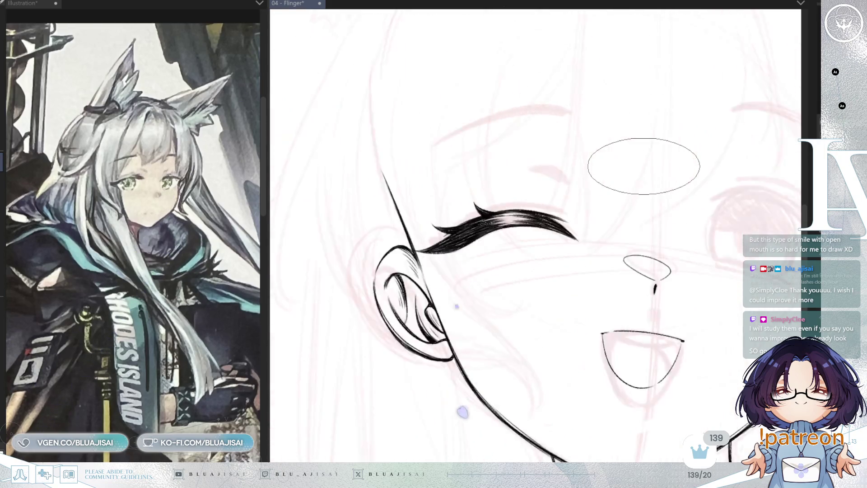
{"action": "mouse_move", "coordinate": [496, 253]}
{"action": "left_mouse_down"}
{"action": "mouse_move", "coordinate": [513, 216]}
{"action": "mouse_move", "coordinate": [509, 197]}
{"action": "mouse_move", "coordinate": [442, 279]}
{"action": "left_mouse_up"}
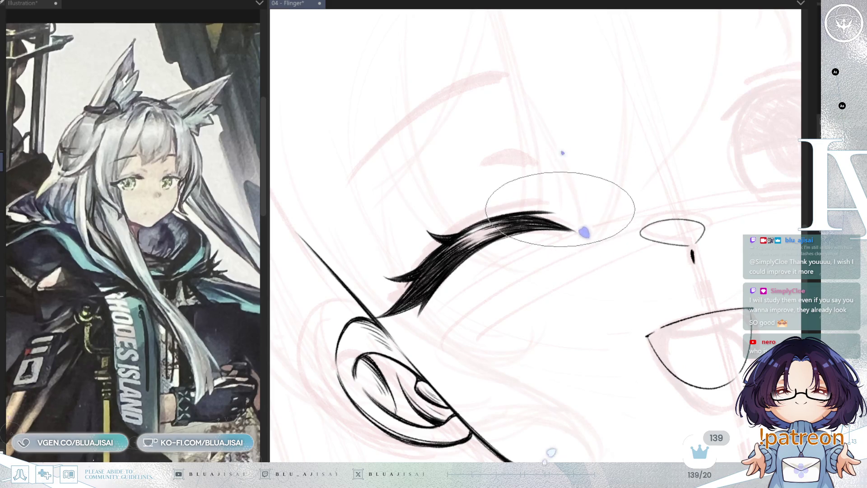
{"action": "scroll", "coordinate": [560, 209], "scroll_direction": "down", "scroll_amount": 2}
{"action": "mouse_move", "coordinate": [562, 214]}
{"action": "left_mouse_down"}
{"action": "mouse_move", "coordinate": [605, 169]}
{"action": "mouse_move", "coordinate": [581, 131]}
{"action": "mouse_move", "coordinate": [486, 296]}
{"action": "left_mouse_up"}
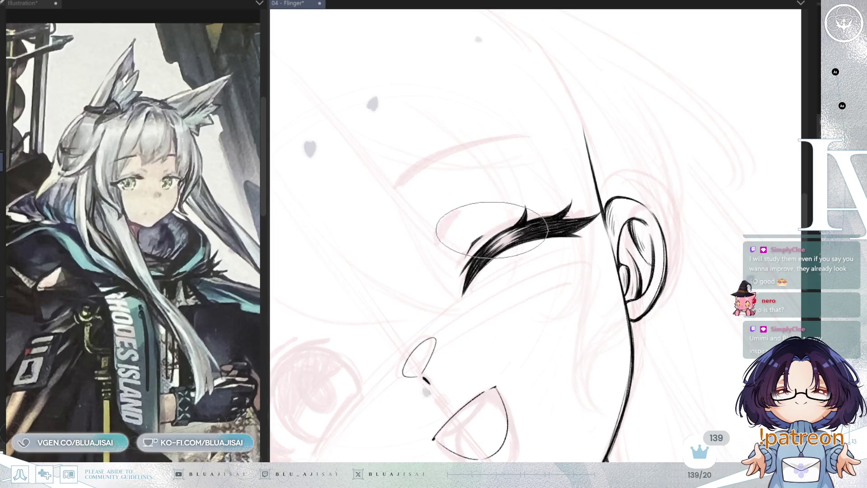
{"action": "scroll", "coordinate": [465, 256], "scroll_direction": "up", "scroll_amount": 2}
{"action": "scroll", "coordinate": [490, 238], "scroll_direction": "up", "scroll_amount": 1}
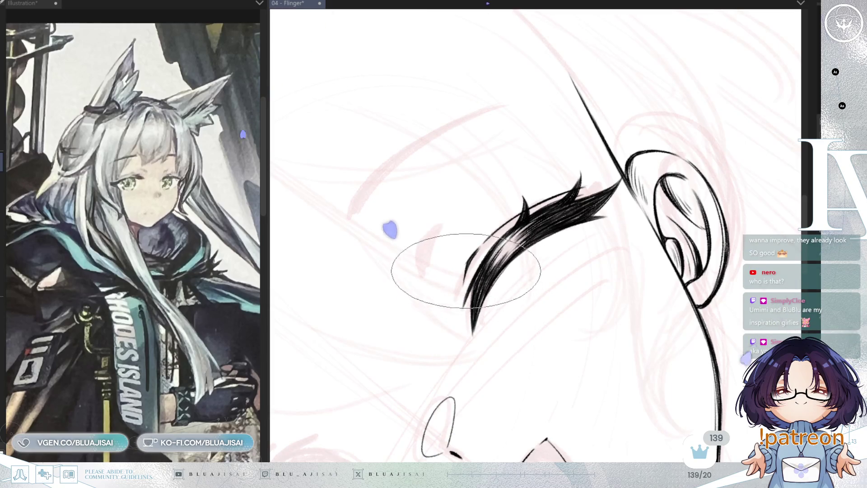
{"action": "mouse_move", "coordinate": [406, 233]}
{"action": "left_mouse_down"}
{"action": "mouse_move", "coordinate": [581, 116]}
{"action": "mouse_move", "coordinate": [653, 145]}
{"action": "left_mouse_up"}
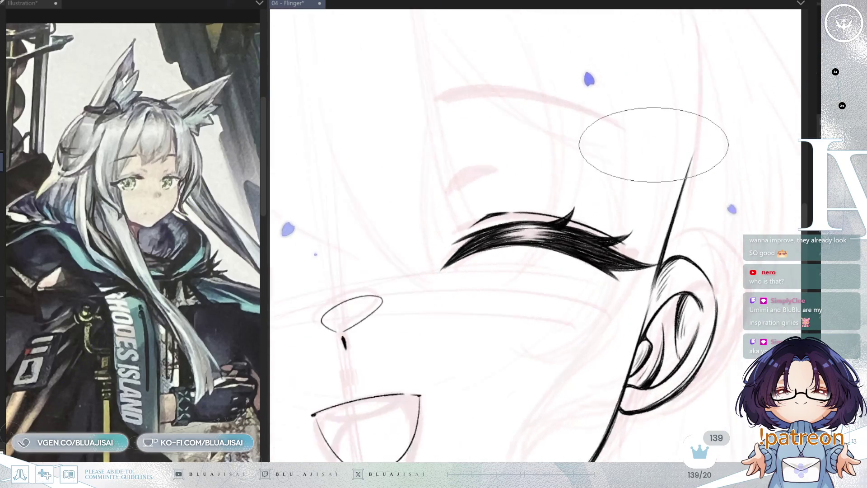
{"action": "scroll", "coordinate": [653, 144], "scroll_direction": "down", "scroll_amount": 5}
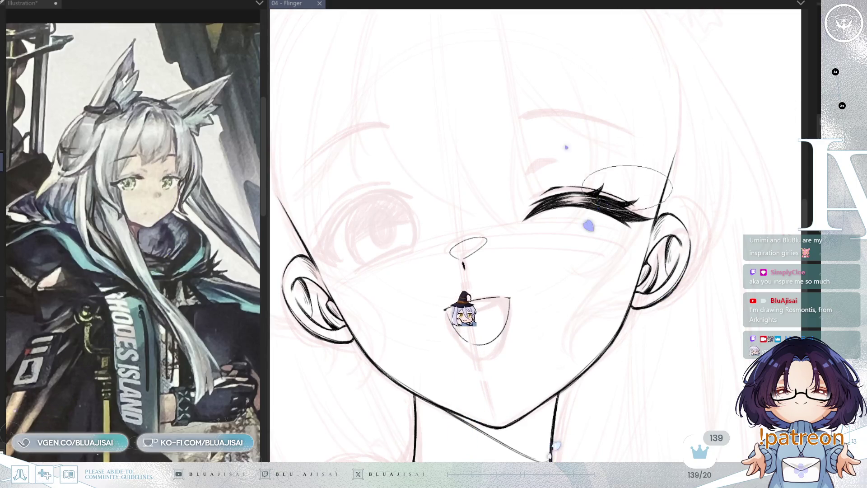
{"action": "key", "text": "h"}
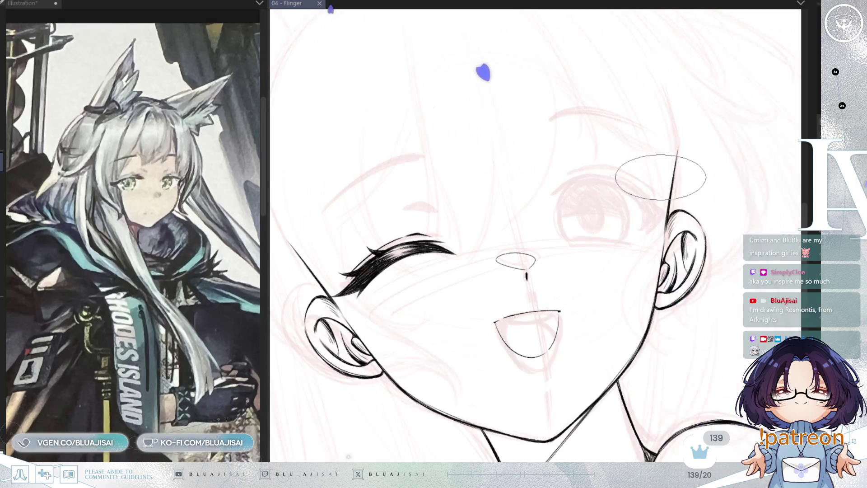
{"action": "scroll", "coordinate": [571, 195], "scroll_direction": "up", "scroll_amount": 2}
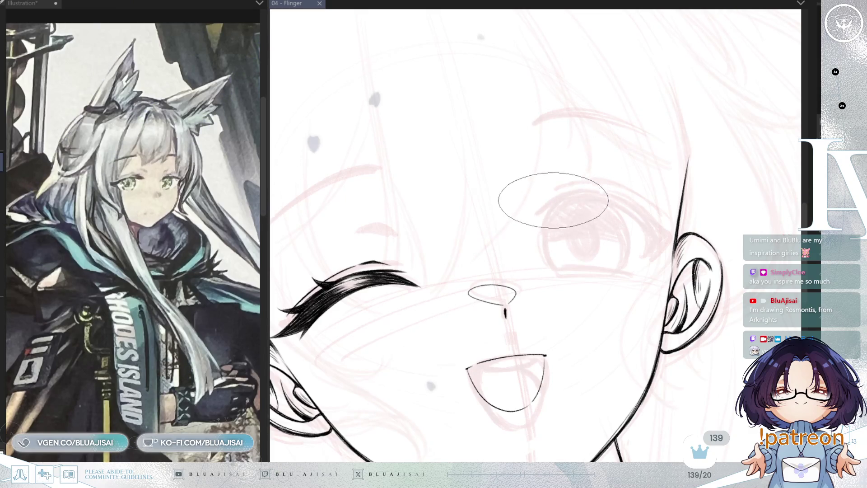
{"action": "mouse_move", "coordinate": [560, 192]}
{"action": "left_mouse_down"}
{"action": "mouse_move", "coordinate": [531, 217]}
{"action": "mouse_move", "coordinate": [531, 231]}
{"action": "left_mouse_up"}
{"action": "key", "text": "ctrl+z"}
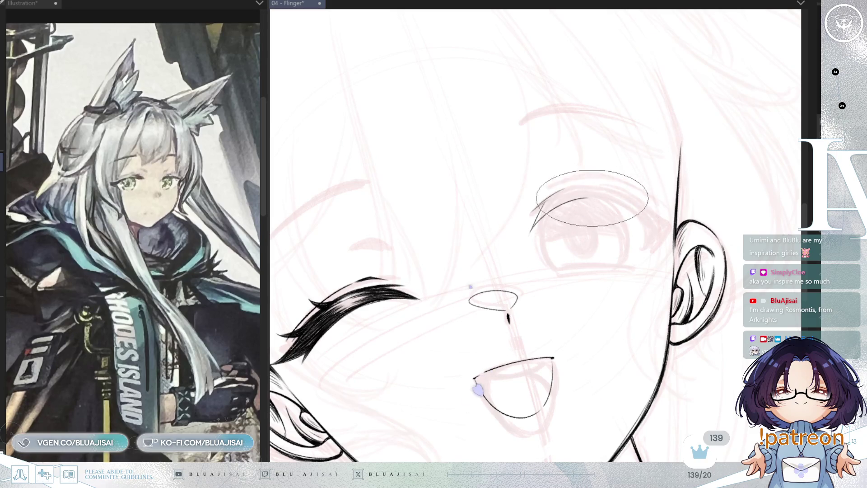
Step: Rotate and mirror the view to find a comfortable angle for the open eye's lid
{"action": "left_click_drag", "start_coordinate": [653, 228], "coordinate": [534, 222]}
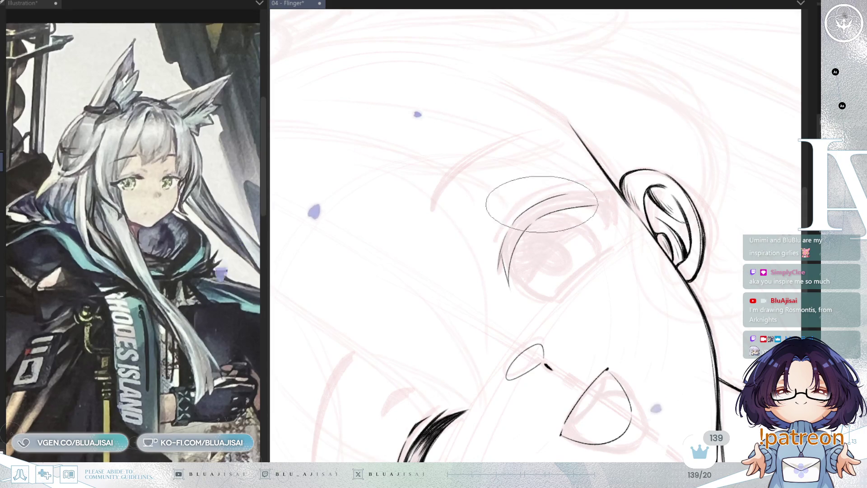
{"action": "key", "text": "^"}
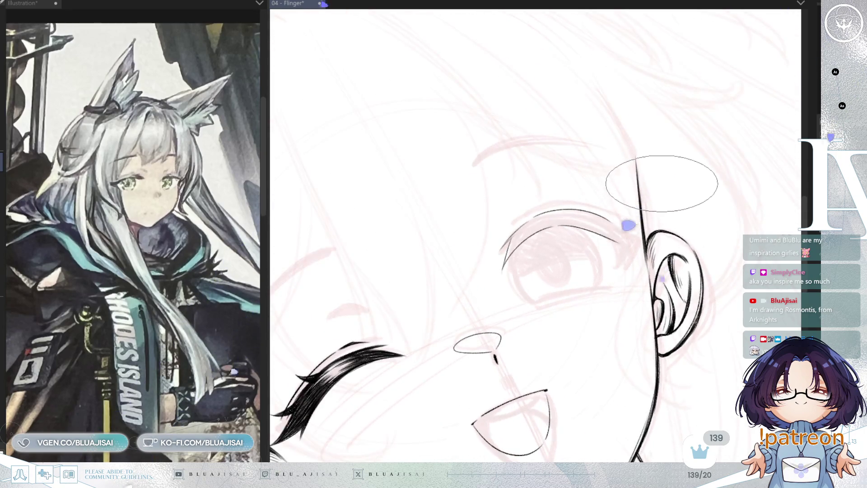
{"action": "key", "text": "h"}
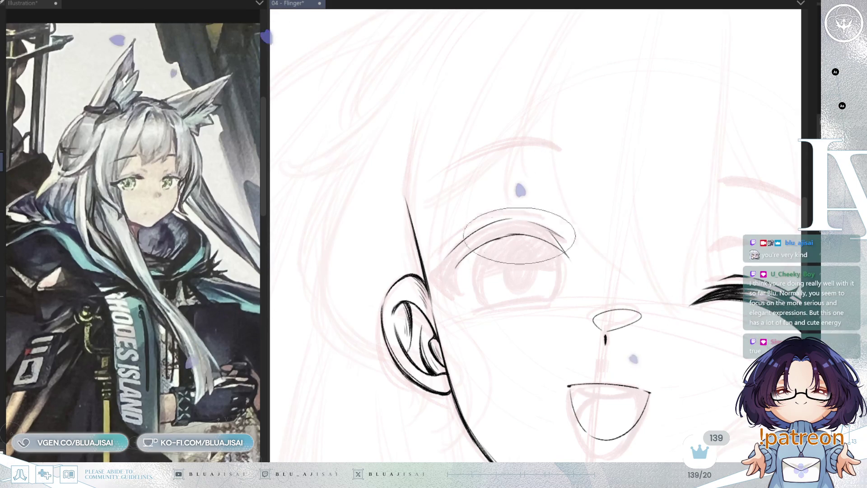
{"action": "key", "text": "h"}
{"action": "left_click_drag", "start_coordinate": [581, 194], "coordinate": [547, 198]}
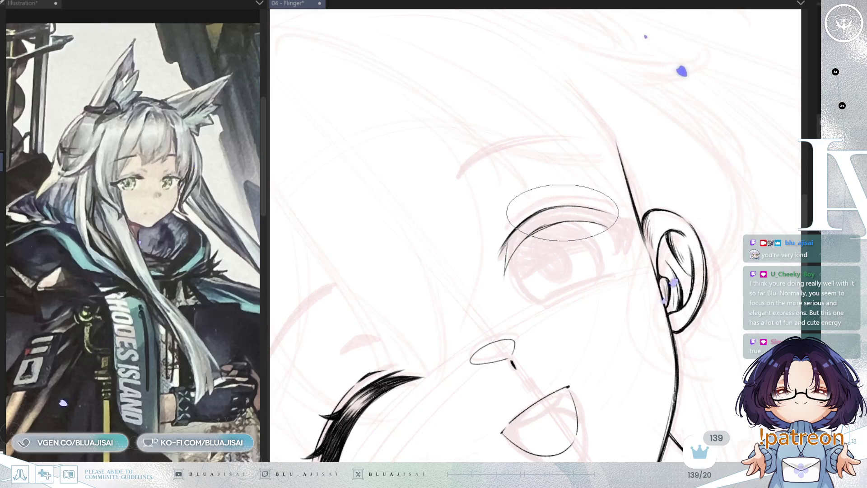
{"action": "key", "text": "h"}
Step: Level the mouth, dim the face and ear lineart to grey, and start the inner-corner crease
{"action": "key", "text": "minus"}
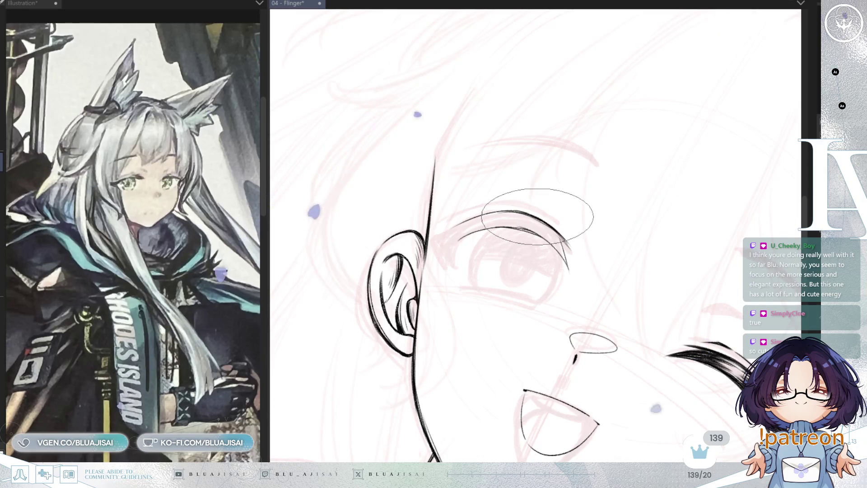
{"action": "key", "text": "minus"}
{"action": "key", "text": "minus"}
{"action": "key", "text": "minus"}
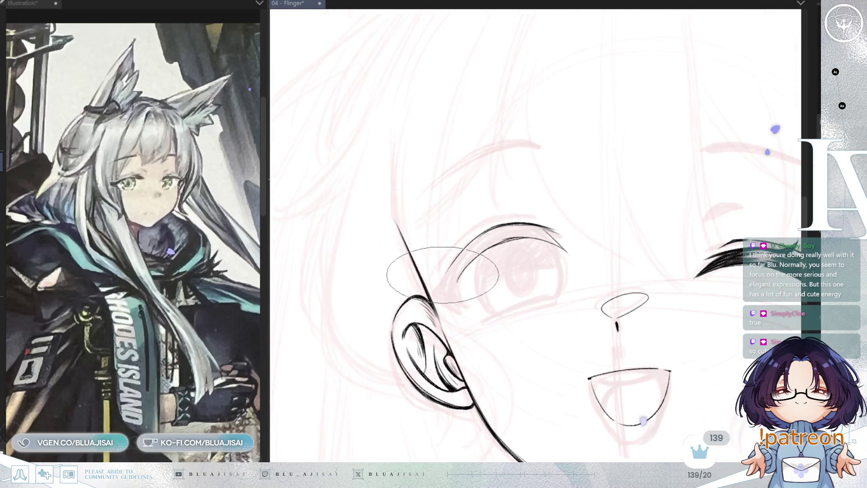
{"action": "key", "text": "h"}
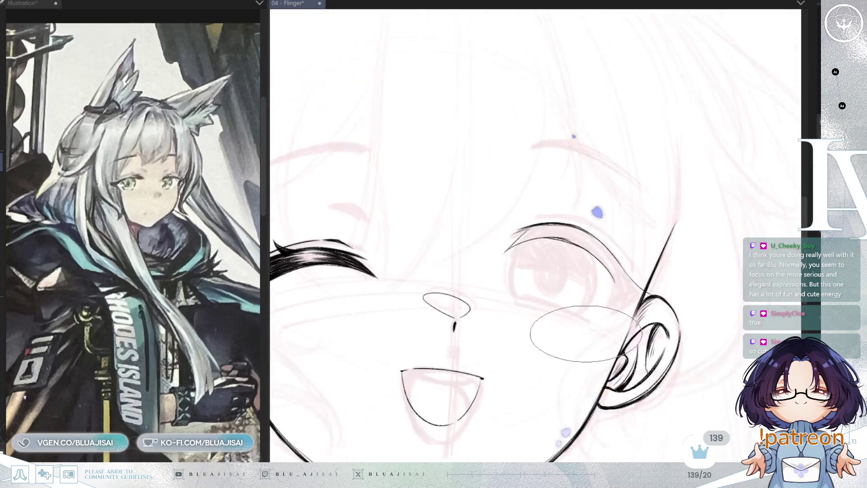
{"action": "key", "text": "minus"}
{"action": "key", "text": "minus"}
{"action": "key", "text": "minus"}
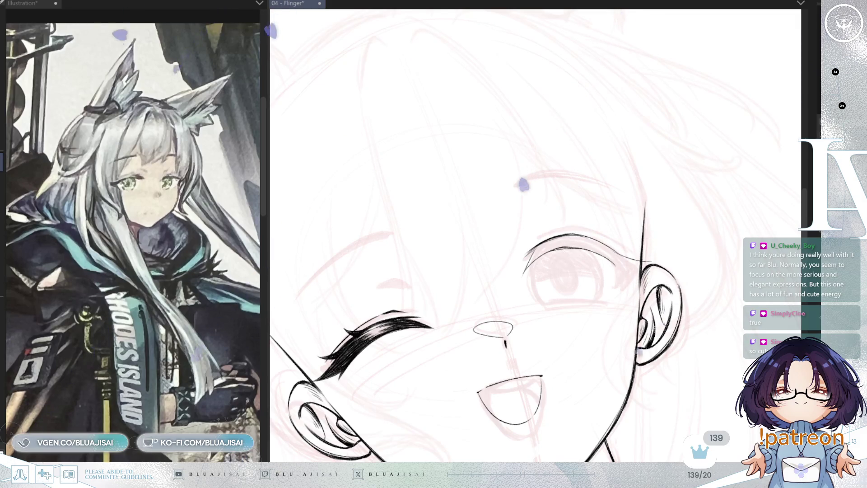
{"action": "key", "text": "ctrl+z"}
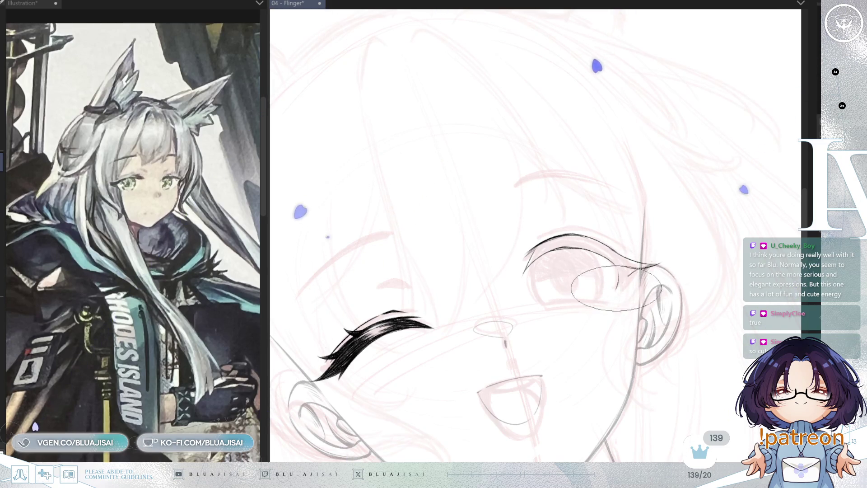
{"action": "left_click_drag", "start_coordinate": [617, 290], "coordinate": [642, 268]}
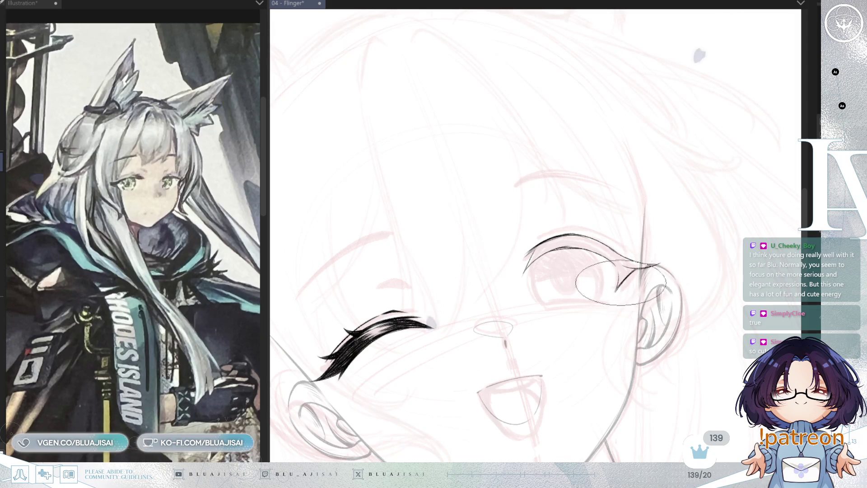
Step: Mirror and rotate the view to level the face, then zoom in on the open eye
{"action": "key", "text": "h"}
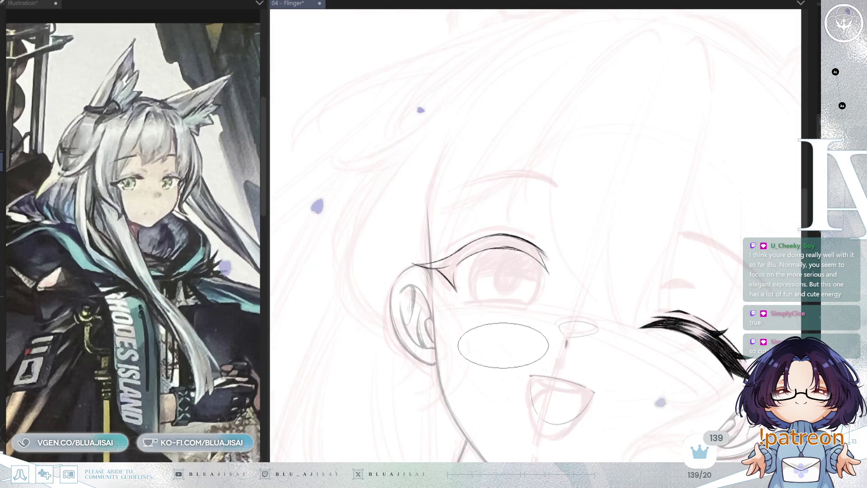
{"action": "key", "text": "minus"}
{"action": "key", "text": "minus"}
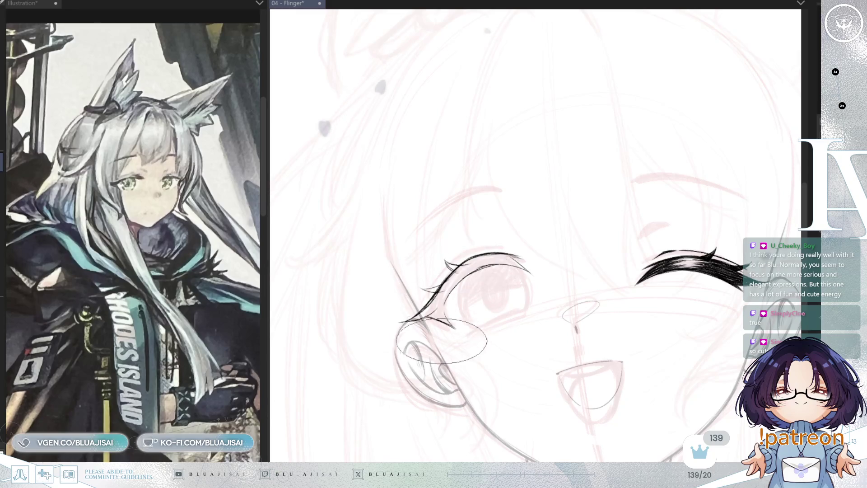
{"action": "scroll", "coordinate": [515, 279], "scroll_direction": "up", "scroll_amount": 2}
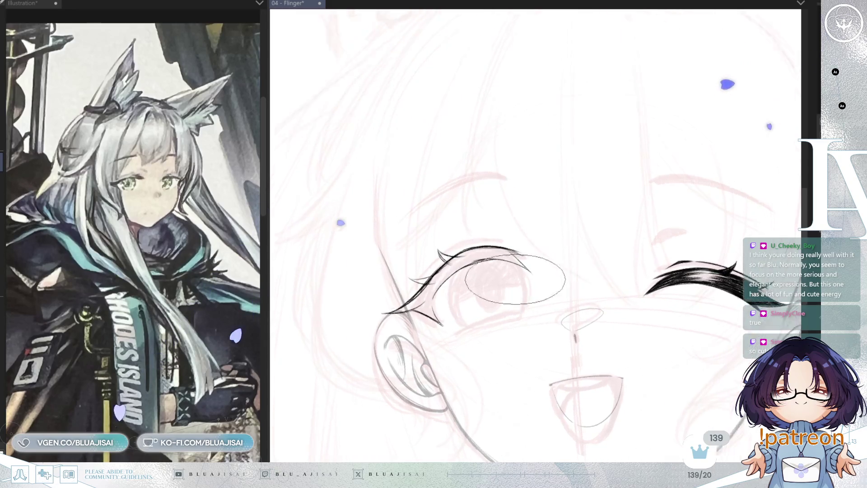
{"action": "scroll", "coordinate": [514, 279], "scroll_direction": "up", "scroll_amount": 3}
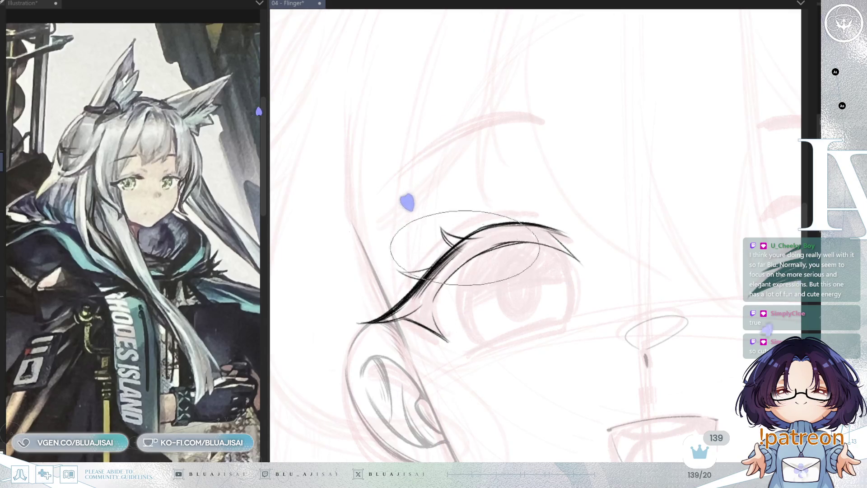
Step: Hatch between the open eye's upper-lid outlines until it forms a solid black lash band
{"action": "left_click_drag", "start_coordinate": [430, 292], "coordinate": [440, 276]}
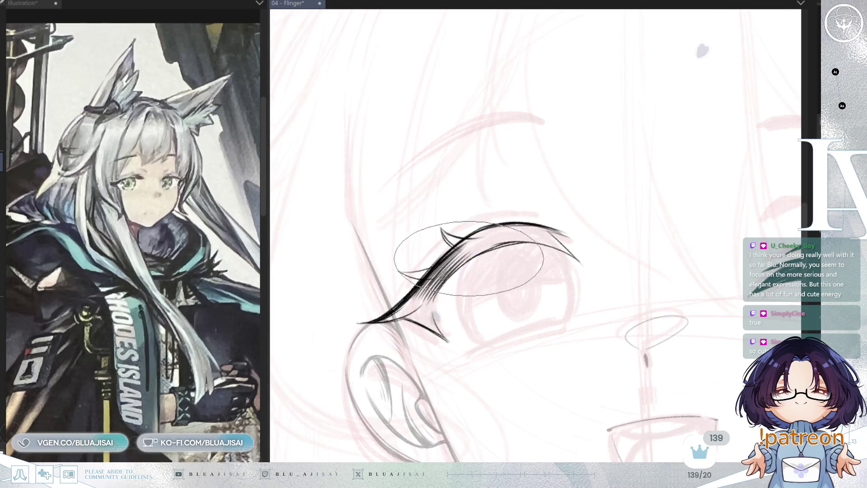
{"action": "scroll", "coordinate": [492, 276], "scroll_direction": "down", "scroll_amount": 1}
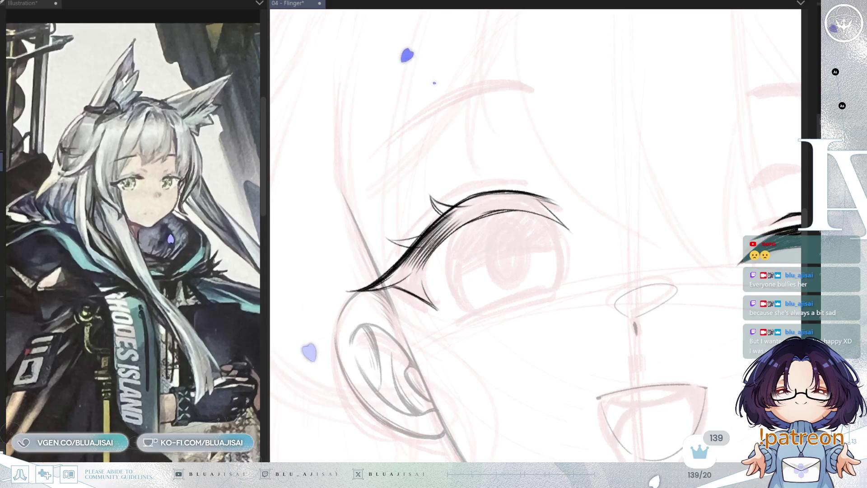
{"action": "mouse_move", "coordinate": [451, 226]}
{"action": "left_mouse_down"}
{"action": "mouse_move", "coordinate": [461, 233]}
{"action": "mouse_move", "coordinate": [435, 261]}
{"action": "left_mouse_up"}
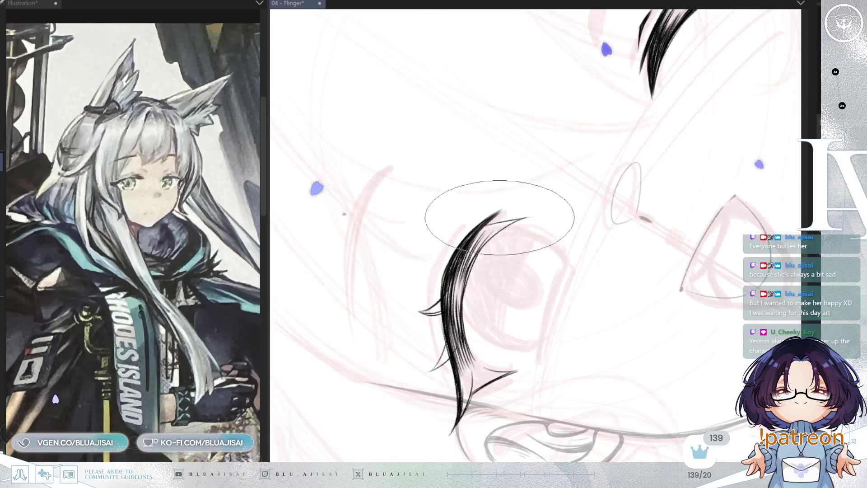
Step: Rotate and mirror the view until the open eye's lash line lies level, pointing right
{"action": "key", "text": "asciicircum"}
{"action": "key", "text": "minus"}
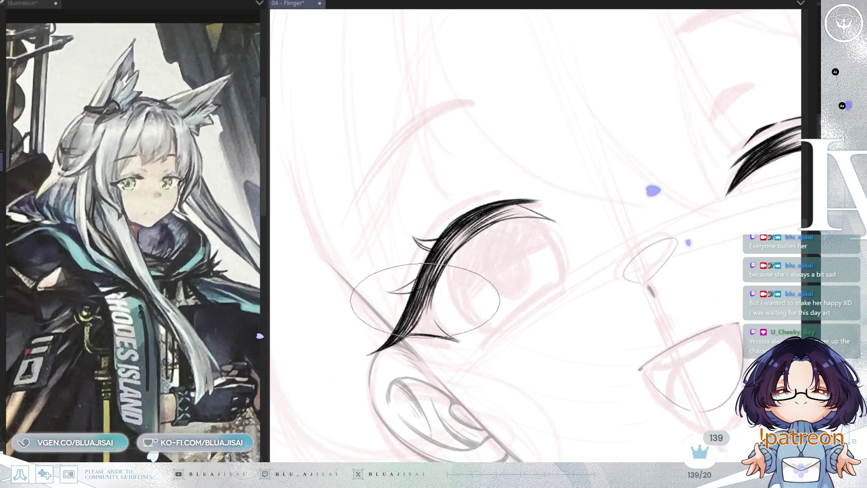
{"action": "key", "text": "minus"}
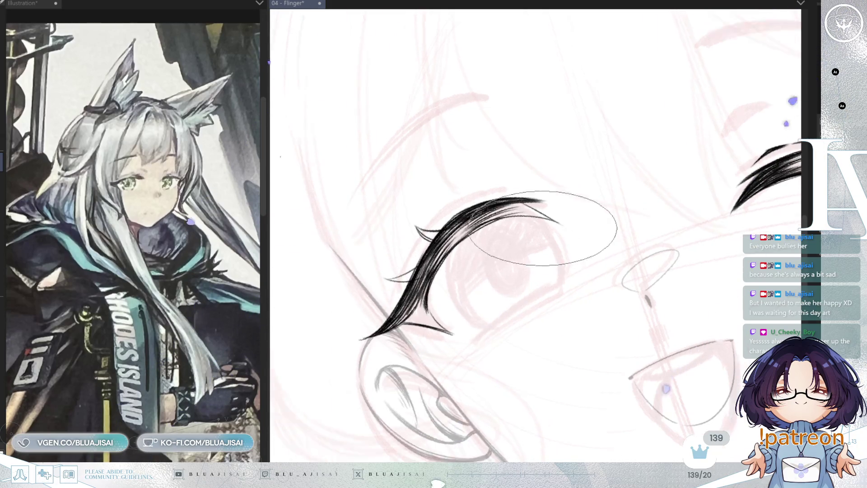
{"action": "key", "text": "h"}
{"action": "key", "text": "minus"}
{"action": "key", "text": "minus"}
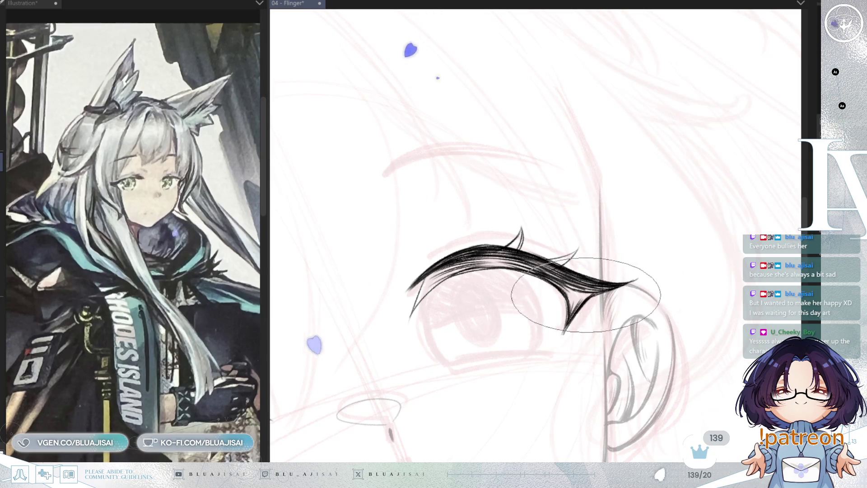
{"action": "key", "text": "minus"}
{"action": "key", "text": "minus"}
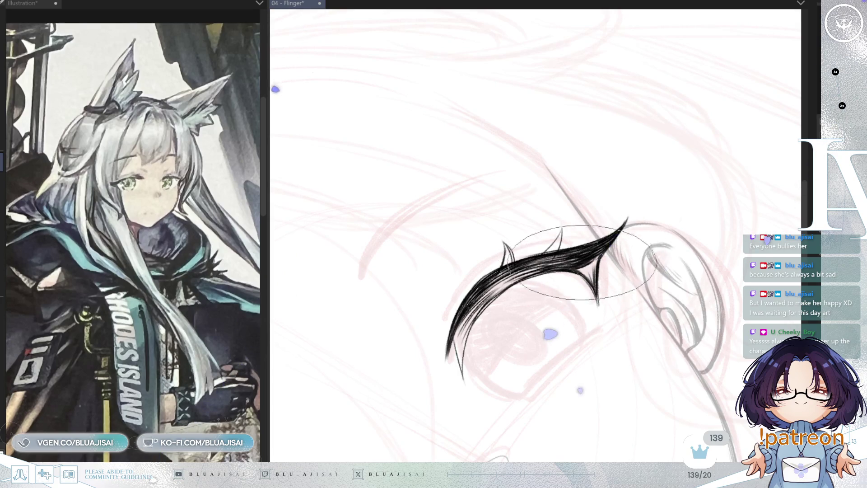
{"action": "key", "text": "asciicircum"}
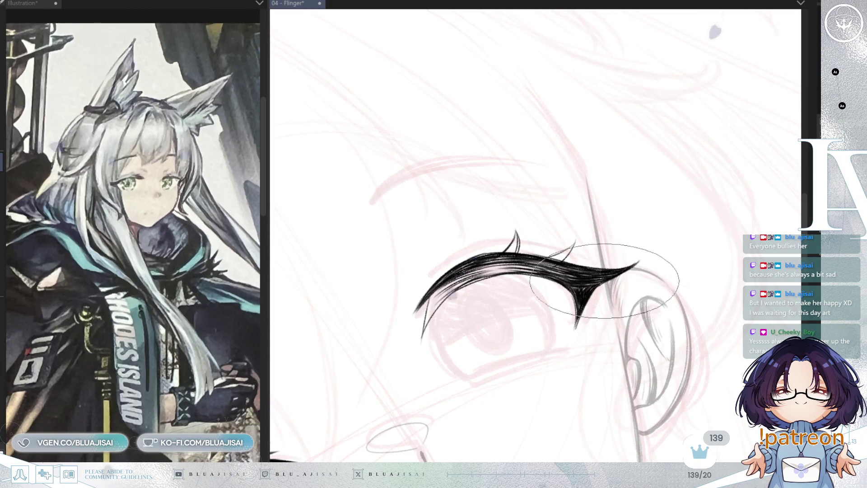
Step: Ink two sharp upward lash spikes at the open eye's outer end, rotating the view between strokes
{"action": "mouse_move", "coordinate": [599, 254]}
{"action": "left_mouse_down"}
{"action": "mouse_move", "coordinate": [588, 274]}
{"action": "mouse_move", "coordinate": [546, 285]}
{"action": "left_mouse_up"}
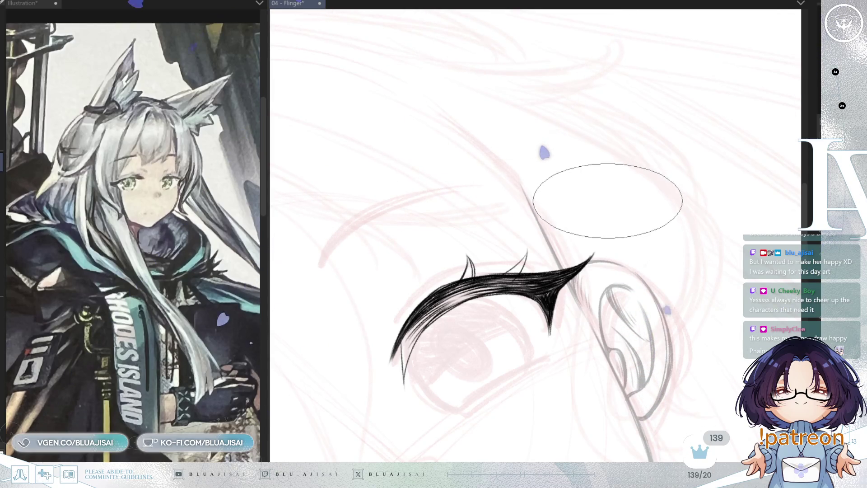
{"action": "key", "text": "asciicircum"}
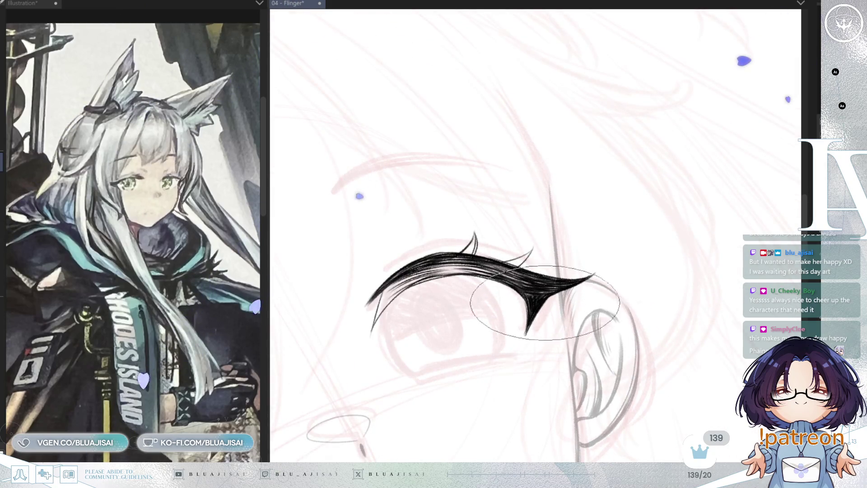
{"action": "key", "text": "minus"}
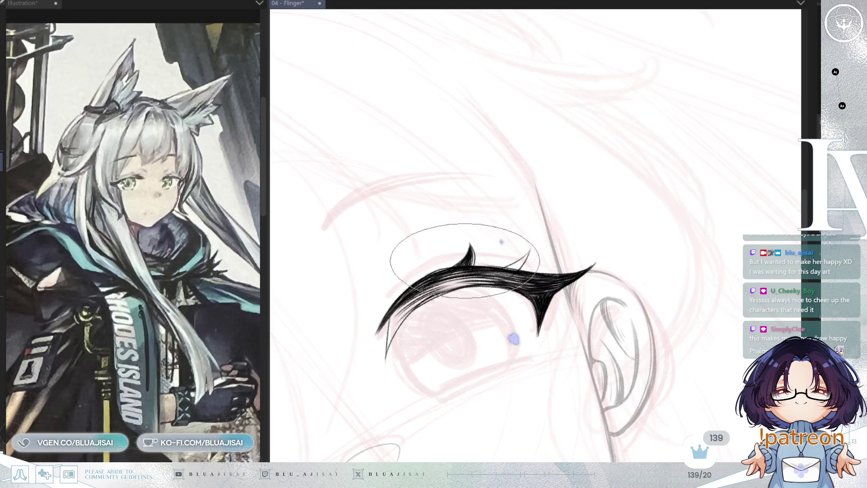
{"action": "key", "text": "minus"}
{"action": "key", "text": "minus"}
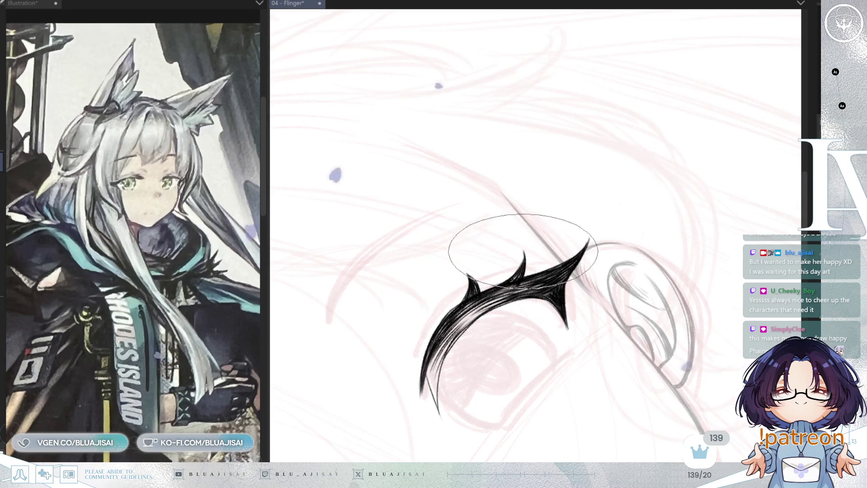
{"action": "key", "text": "ctrl+plus"}
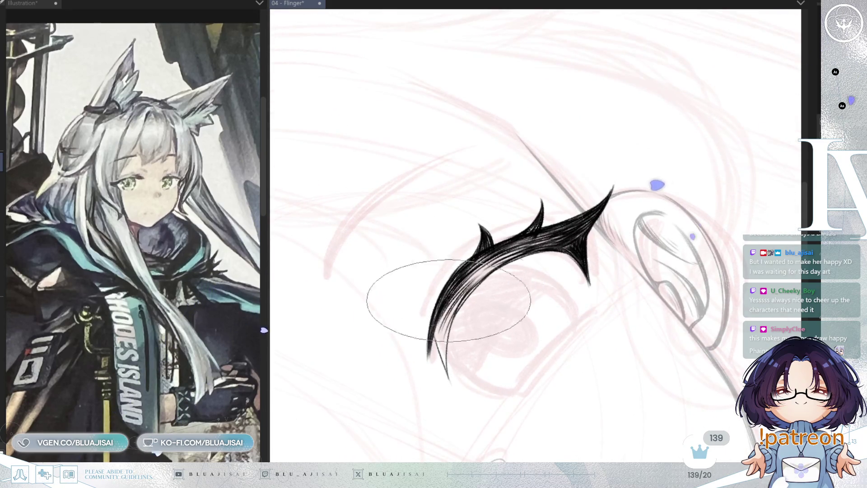
{"action": "key", "text": "asciicircum"}
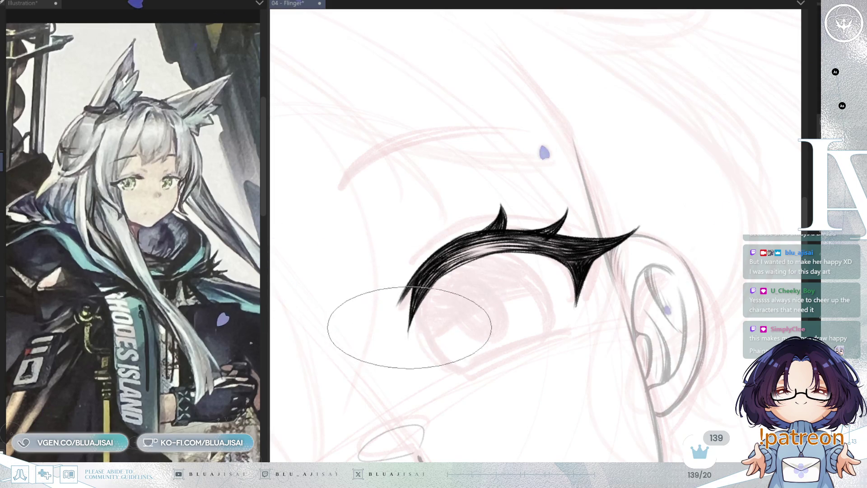
{"action": "left_click_drag", "start_coordinate": [413, 311], "coordinate": [440, 337]}
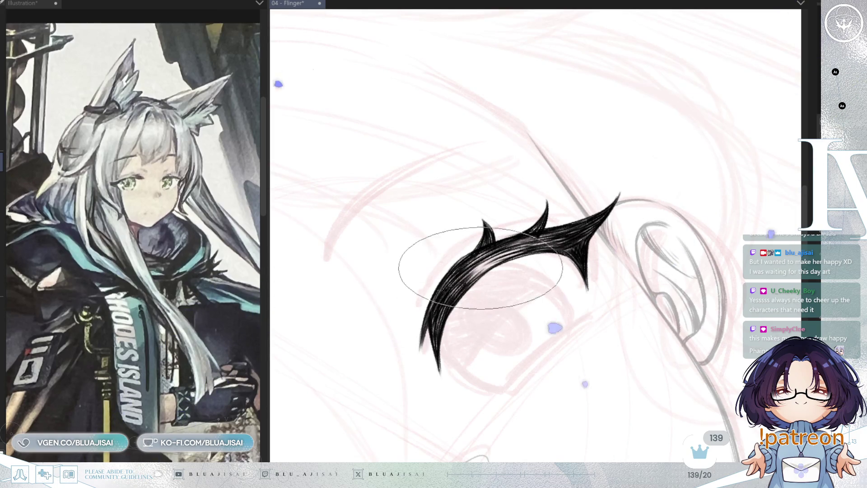
{"action": "scroll", "coordinate": [487, 246], "scroll_direction": "down", "scroll_amount": 5}
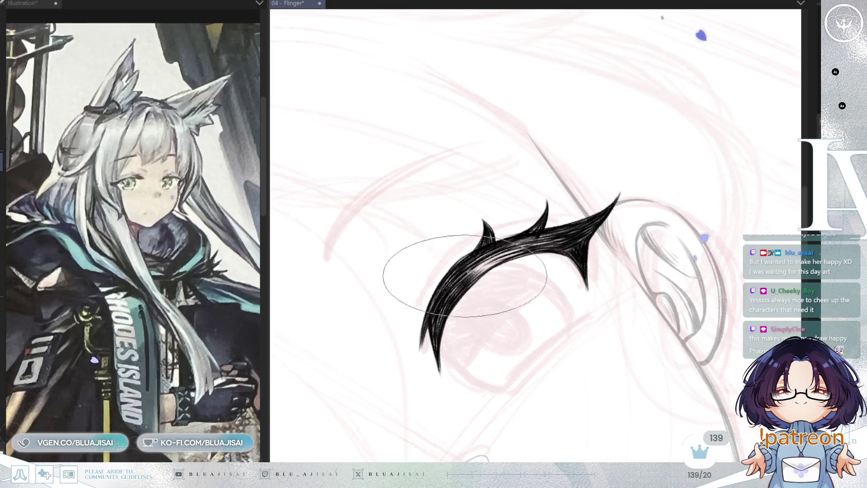
{"action": "left_click_drag", "start_coordinate": [578, 249], "coordinate": [578, 257]}
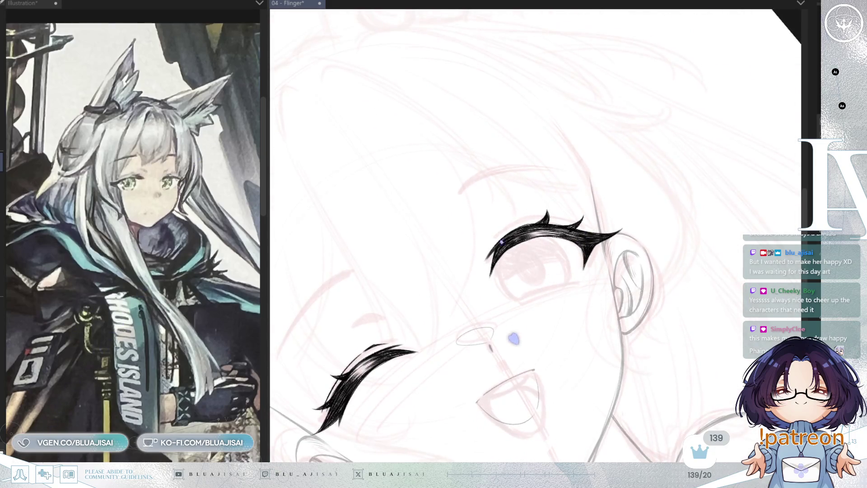
Step: Rework the texture of the open eye's lash stroke
{"action": "scroll", "coordinate": [451, 427], "scroll_direction": "up", "scroll_amount": 4}
{"action": "mouse_move", "coordinate": [442, 81]}
{"action": "left_mouse_down"}
{"action": "mouse_move", "coordinate": [401, 150]}
{"action": "mouse_move", "coordinate": [380, 244]}
{"action": "left_mouse_up"}
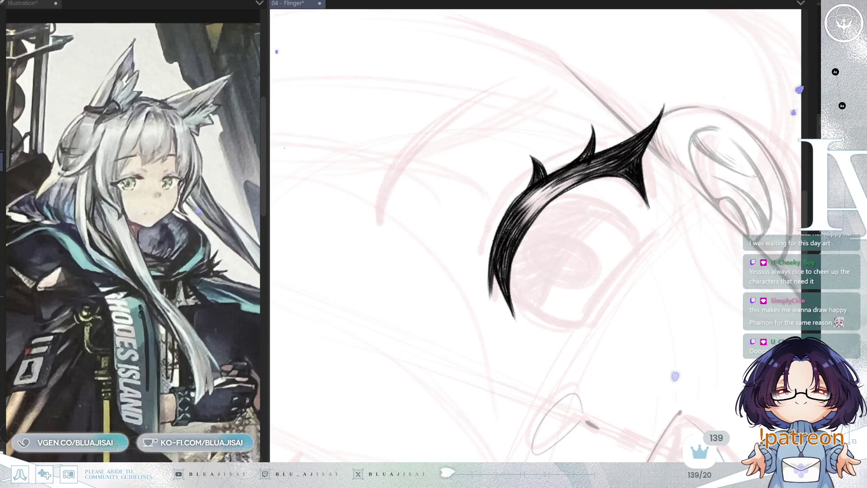
{"action": "left_click_drag", "start_coordinate": [695, 113], "coordinate": [679, 145]}
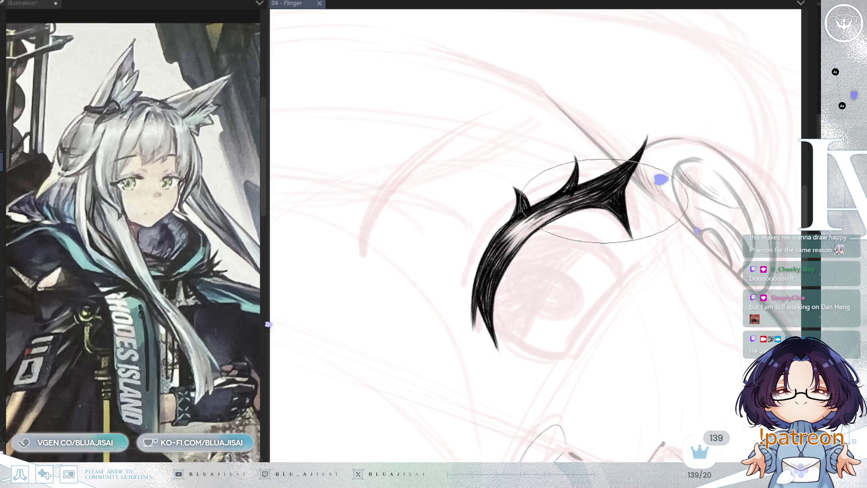
{"action": "mouse_move", "coordinate": [504, 262]}
{"action": "left_mouse_down"}
{"action": "mouse_move", "coordinate": [522, 198]}
{"action": "mouse_move", "coordinate": [522, 223]}
{"action": "mouse_move", "coordinate": [532, 194]}
{"action": "mouse_move", "coordinate": [570, 203]}
{"action": "left_mouse_up"}
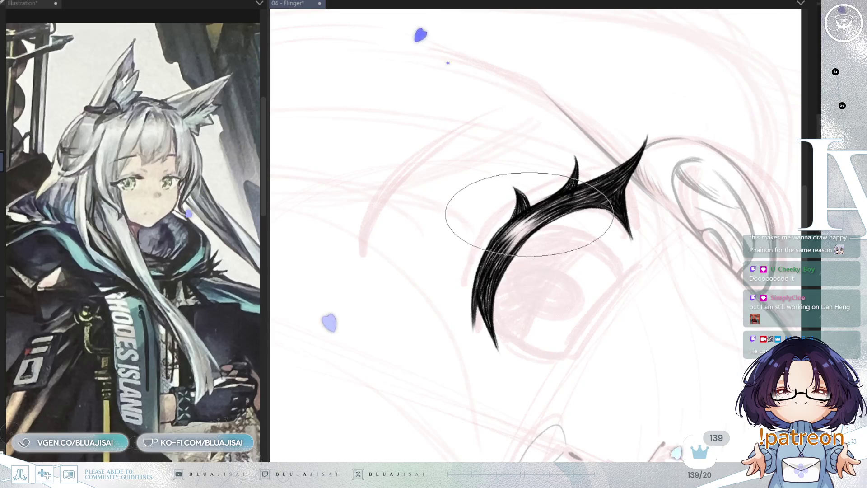
{"action": "scroll", "coordinate": [638, 185], "scroll_direction": "down", "scroll_amount": 3}
{"action": "scroll", "coordinate": [651, 189], "scroll_direction": "down", "scroll_amount": 2}
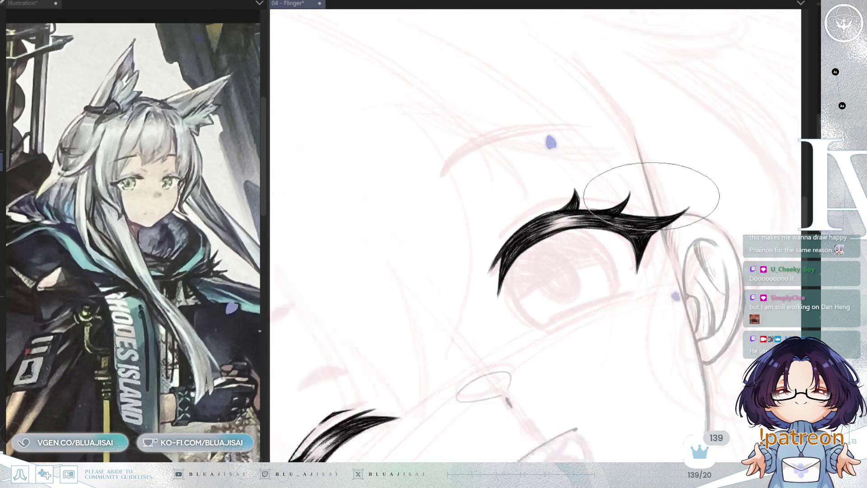
{"action": "scroll", "coordinate": [651, 189], "scroll_direction": "up", "scroll_amount": 2}
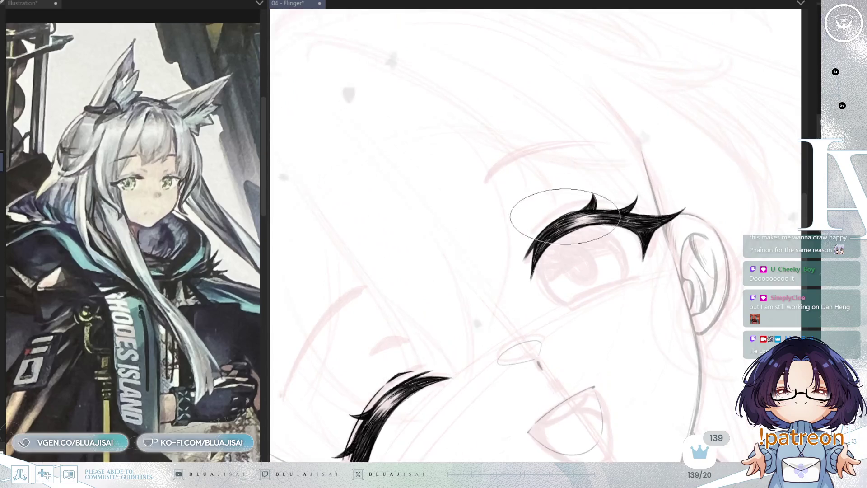
{"action": "scroll", "coordinate": [555, 208], "scroll_direction": "up", "scroll_amount": 2}
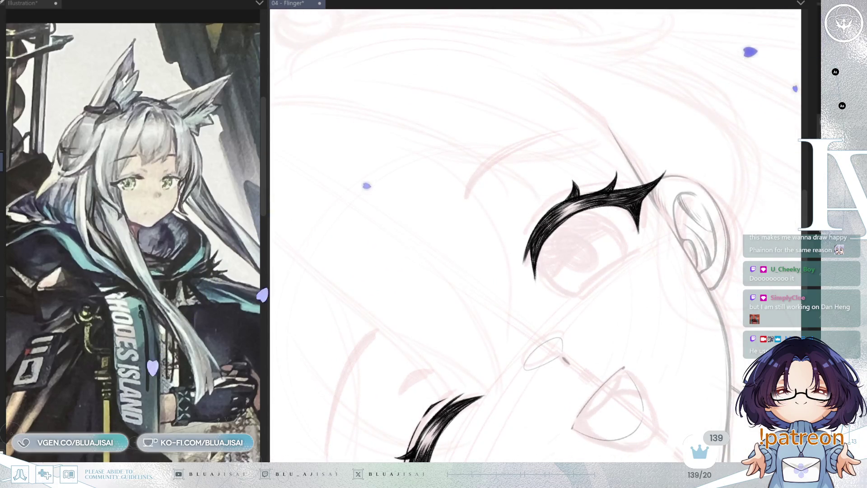
{"action": "scroll", "coordinate": [541, 219], "scroll_direction": "up", "scroll_amount": 1}
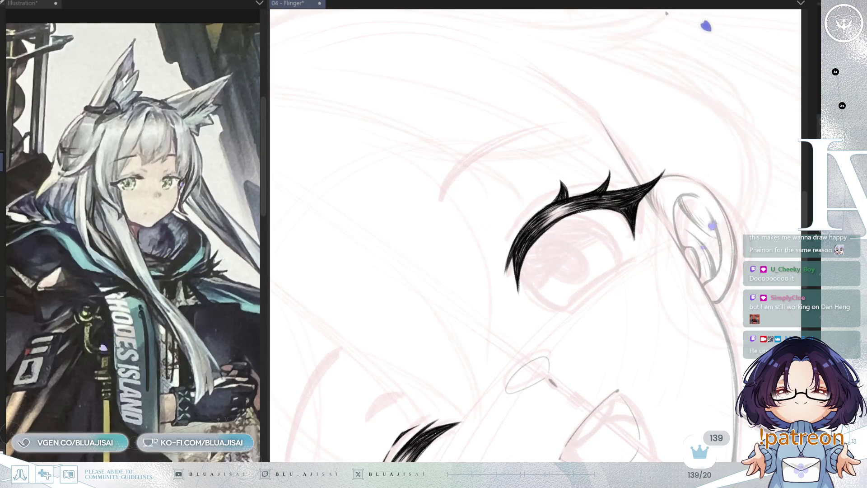
Step: Add a thin curved line above the inner half of the open eye's lash
{"action": "key", "text": "minus"}
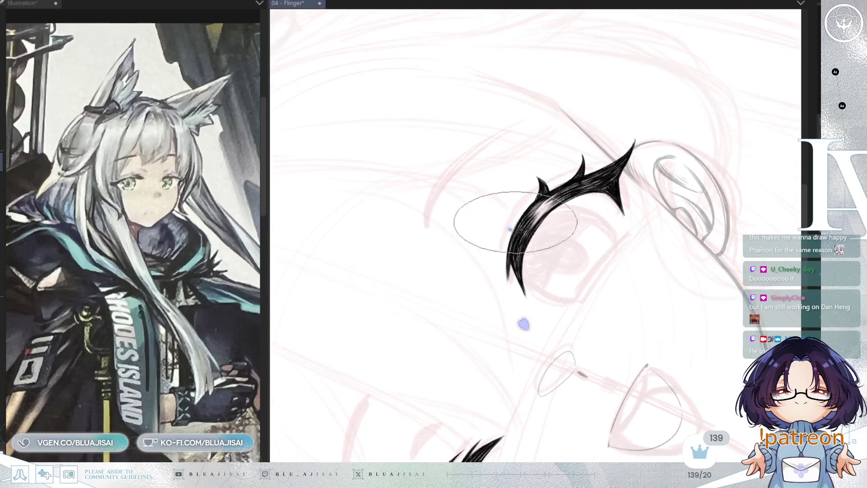
{"action": "key", "text": "asciicircum"}
{"action": "key", "text": "asciicircum"}
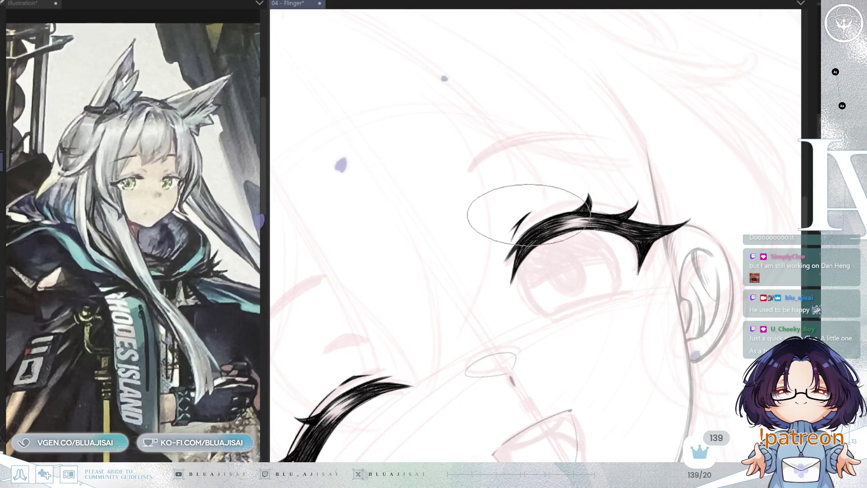
{"action": "key", "text": "minus"}
{"action": "left_click_drag", "start_coordinate": [518, 208], "coordinate": [582, 182]}
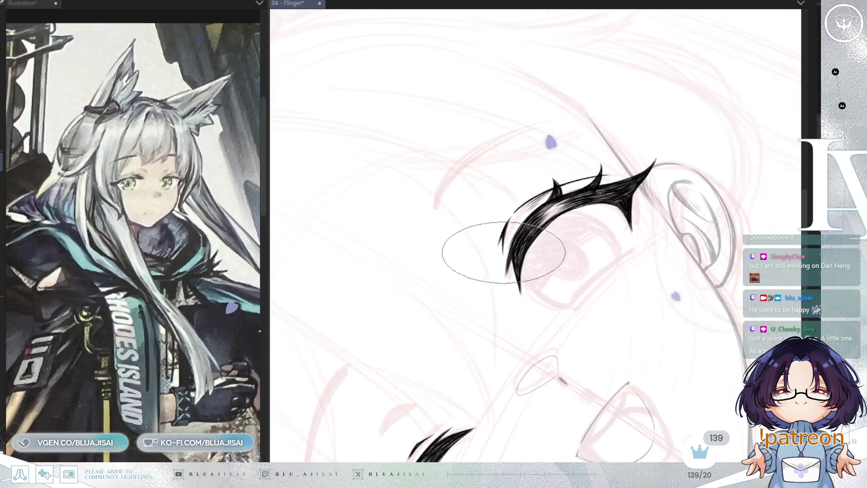
{"action": "left_click_drag", "start_coordinate": [433, 393], "coordinate": [517, 237]}
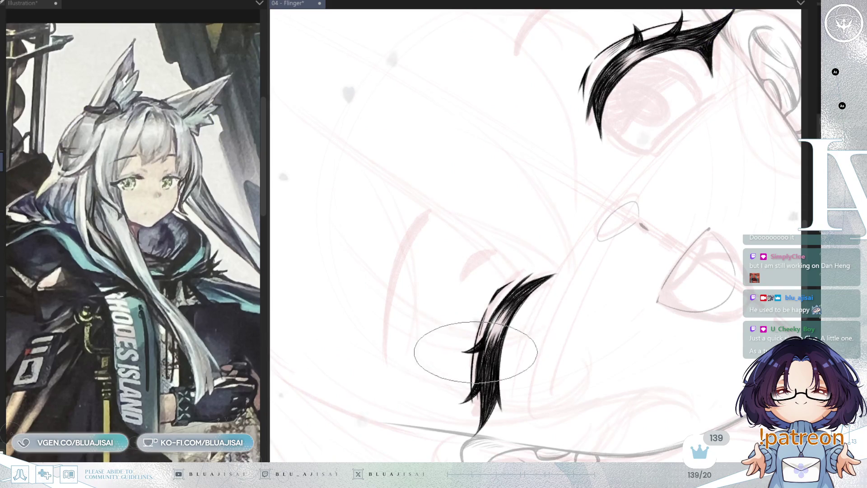
{"action": "mouse_move", "coordinate": [483, 333]}
{"action": "left_mouse_down"}
{"action": "mouse_move", "coordinate": [678, 220]}
{"action": "mouse_move", "coordinate": [541, 221]}
{"action": "mouse_move", "coordinate": [531, 234]}
{"action": "left_mouse_up"}
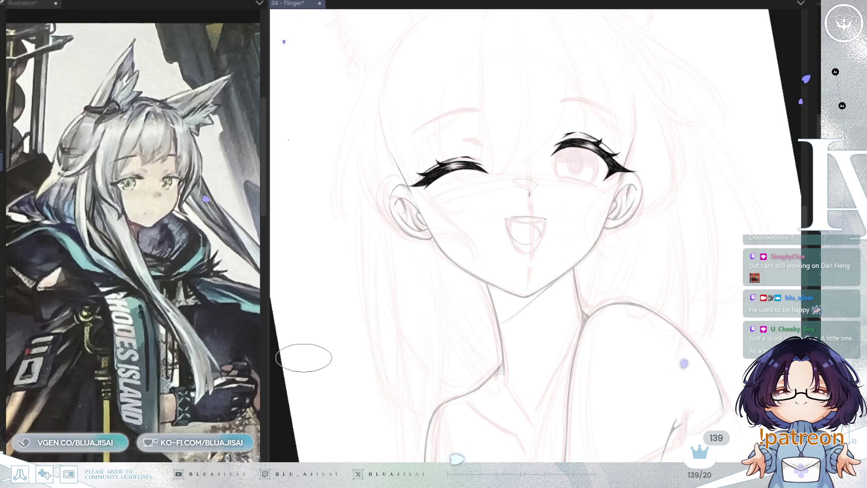
Step: Ink the open eye's upper lash into a long tapered outer wing topped by two upward spikes
{"action": "mouse_move", "coordinate": [637, 166]}
{"action": "left_mouse_down"}
{"action": "mouse_move", "coordinate": [619, 208]}
{"action": "mouse_move", "coordinate": [587, 235]}
{"action": "mouse_move", "coordinate": [591, 174]}
{"action": "mouse_move", "coordinate": [564, 184]}
{"action": "left_mouse_up"}
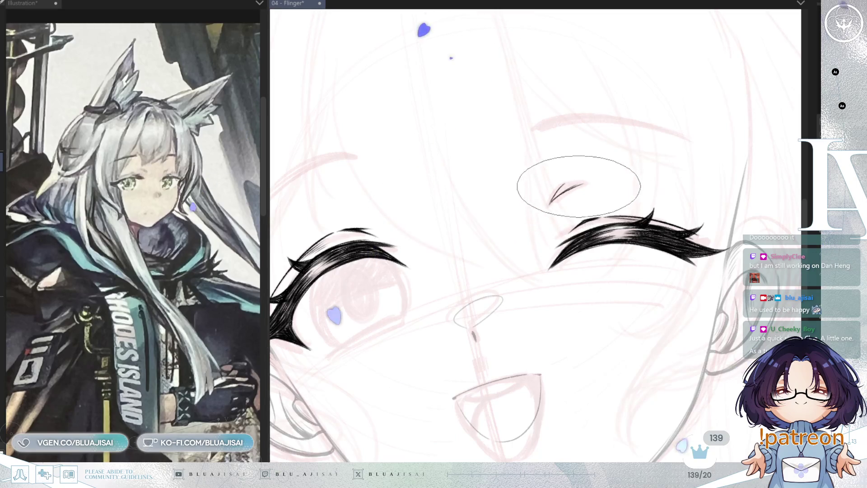
{"action": "left_click_drag", "start_coordinate": [565, 190], "coordinate": [556, 183]}
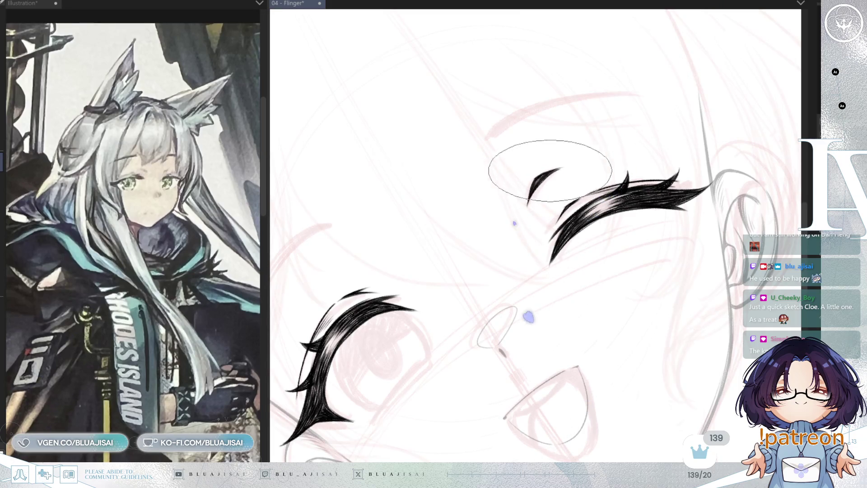
{"action": "scroll", "coordinate": [537, 183], "scroll_direction": "up", "scroll_amount": 2}
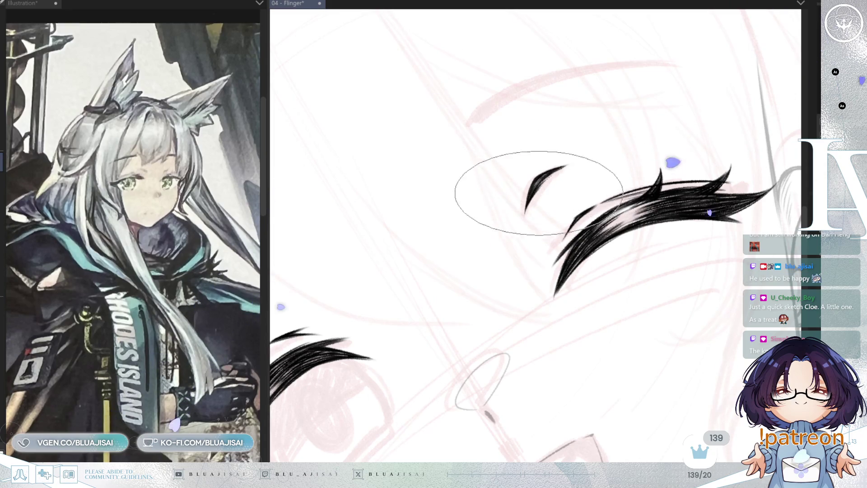
{"action": "scroll", "coordinate": [616, 146], "scroll_direction": "down", "scroll_amount": 3}
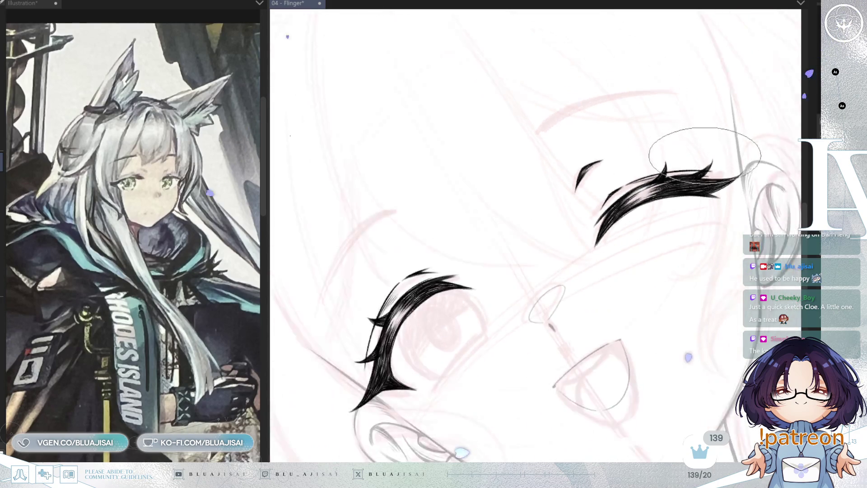
{"action": "mouse_move", "coordinate": [689, 276]}
{"action": "left_mouse_down"}
{"action": "mouse_move", "coordinate": [650, 325]}
{"action": "mouse_move", "coordinate": [664, 319]}
{"action": "mouse_move", "coordinate": [690, 332]}
{"action": "left_mouse_up"}
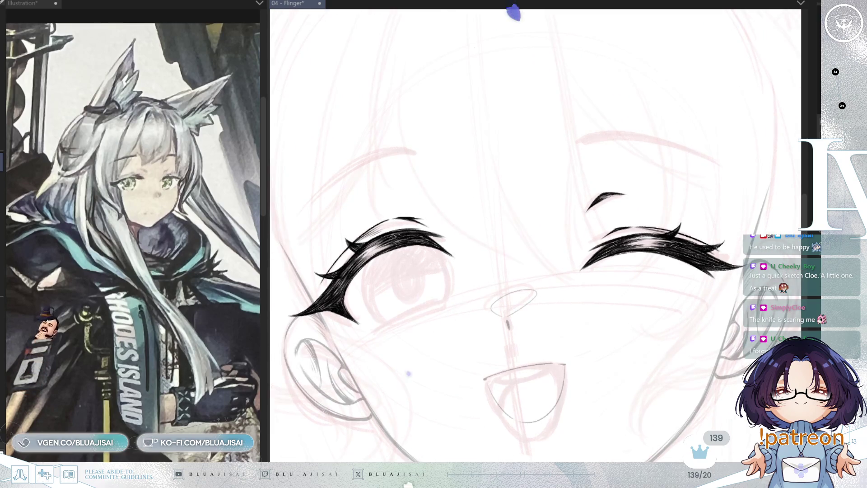
{"action": "scroll", "coordinate": [655, 189], "scroll_direction": "up", "scroll_amount": 5}
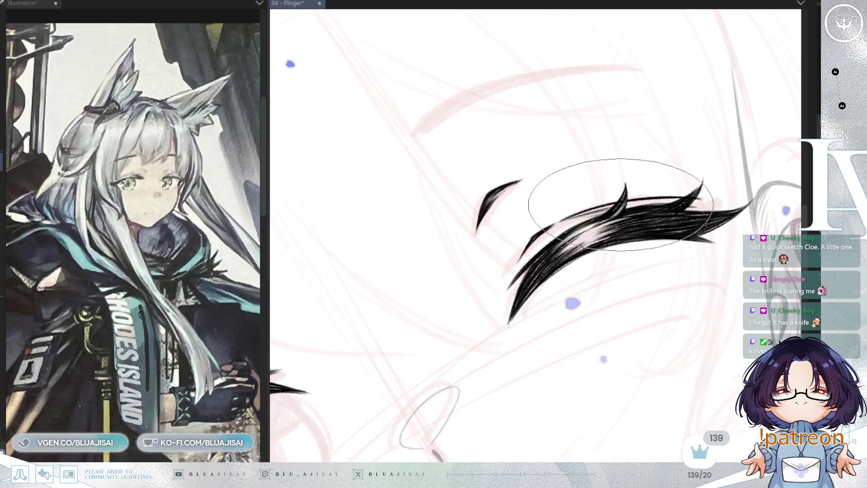
{"action": "key", "text": "minus"}
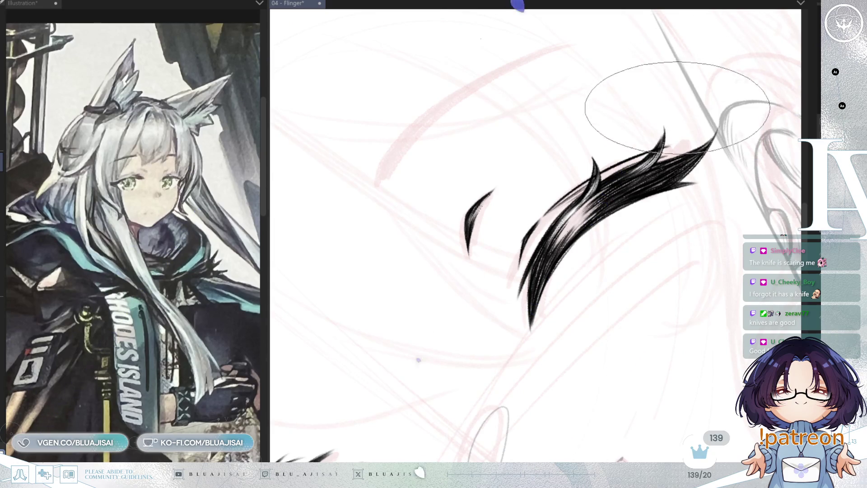
{"action": "key", "text": "-"}
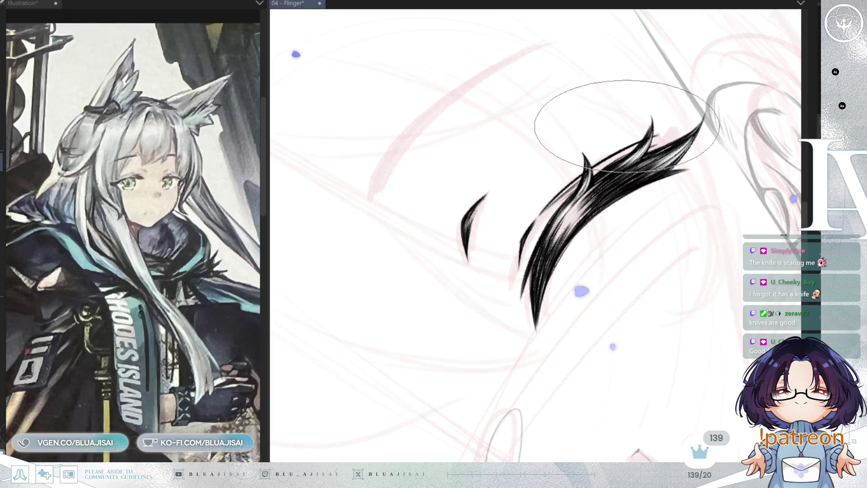
{"action": "key", "text": "asciicircum"}
{"action": "key", "text": "asciicircum"}
{"action": "mouse_move", "coordinate": [465, 298]}
{"action": "left_mouse_down"}
{"action": "mouse_move", "coordinate": [510, 322]}
{"action": "mouse_move", "coordinate": [523, 310]}
{"action": "mouse_move", "coordinate": [427, 397]}
{"action": "left_mouse_up"}
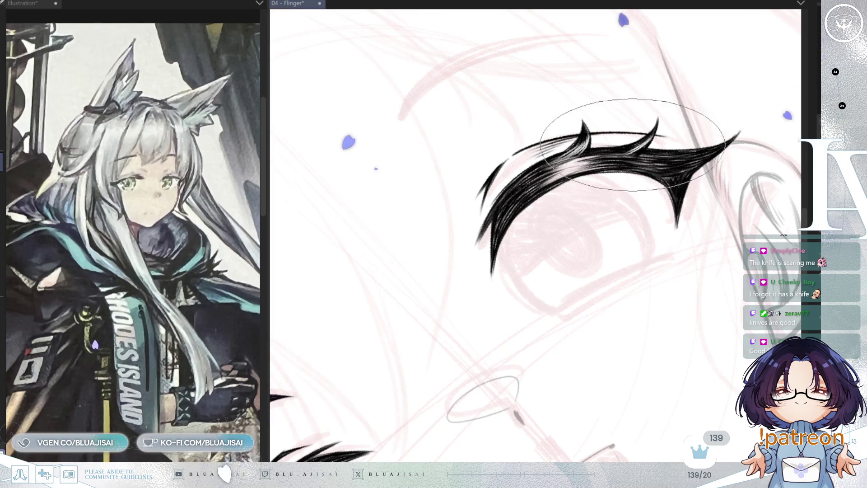
Step: Flip the canvas horizontally to check face symmetry, then save the drawing
{"action": "left_click_drag", "start_coordinate": [638, 152], "coordinate": [667, 112]}
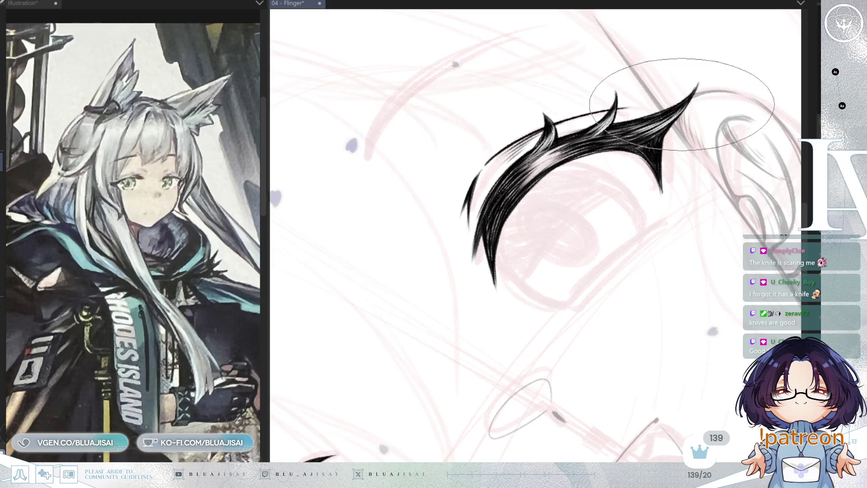
{"action": "mouse_move", "coordinate": [658, 202]}
{"action": "left_mouse_down"}
{"action": "mouse_move", "coordinate": [606, 252]}
{"action": "mouse_move", "coordinate": [654, 287]}
{"action": "mouse_move", "coordinate": [644, 357]}
{"action": "left_mouse_up"}
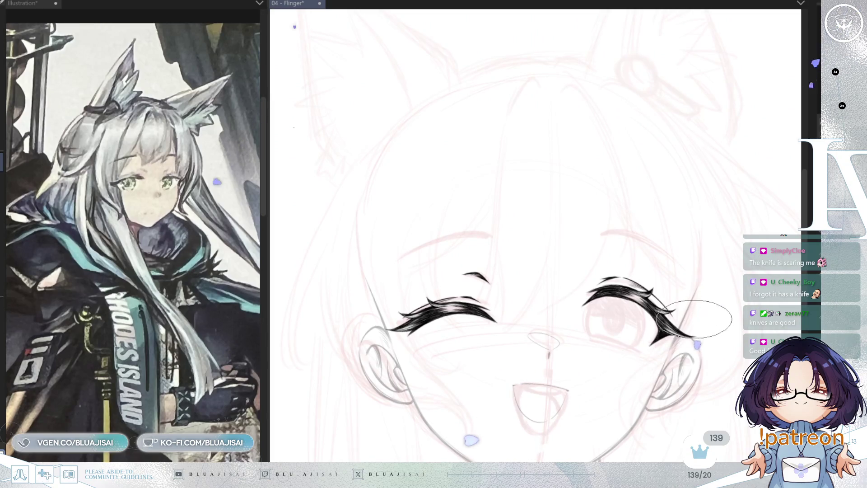
{"action": "key", "text": "h"}
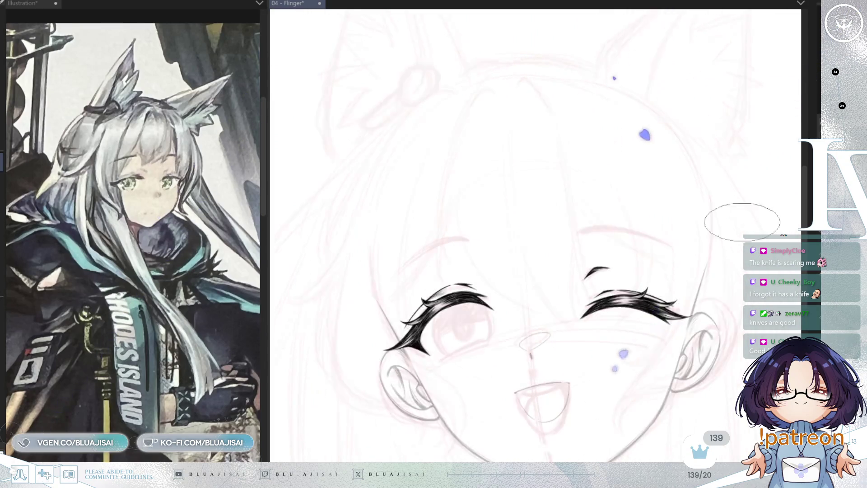
{"action": "left_click_drag", "start_coordinate": [660, 318], "coordinate": [649, 307]}
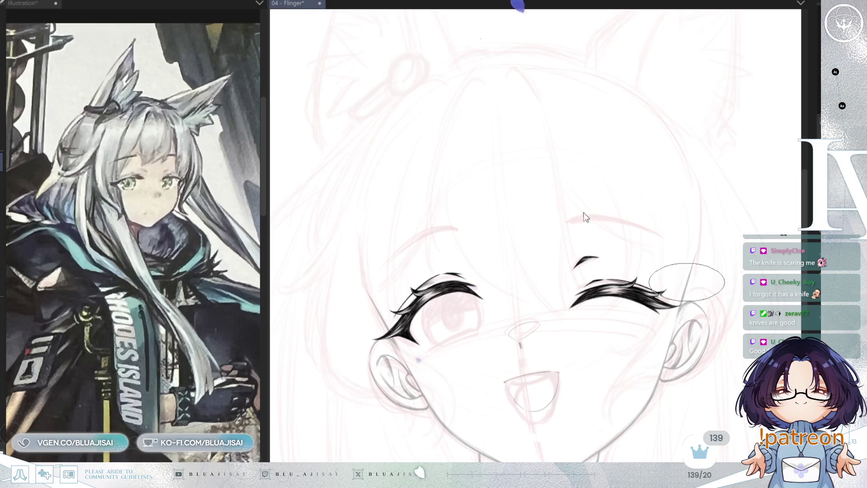
{"action": "key", "text": "ctrl+s"}
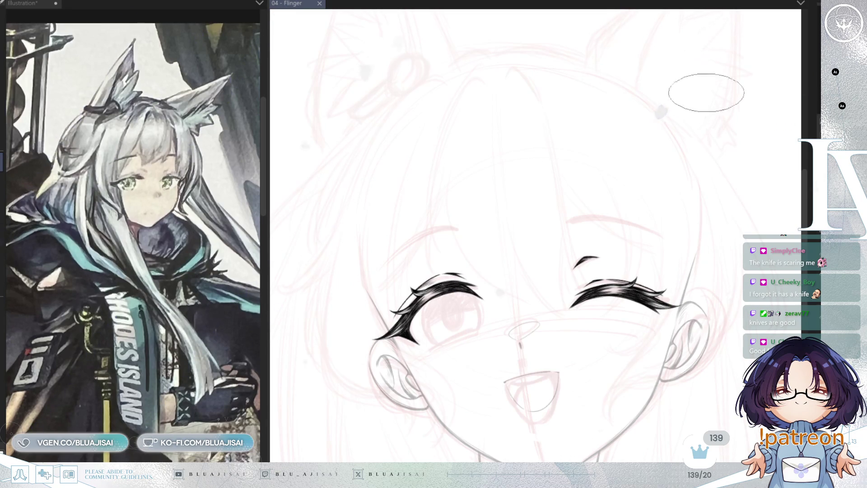
Step: Begin the open eye's eyebrow with short feathered hair strokes and one long thin arch
{"action": "key", "text": "ctrl+plus"}
{"action": "key", "text": "ctrl+plus"}
{"action": "key", "text": "ctrl+plus"}
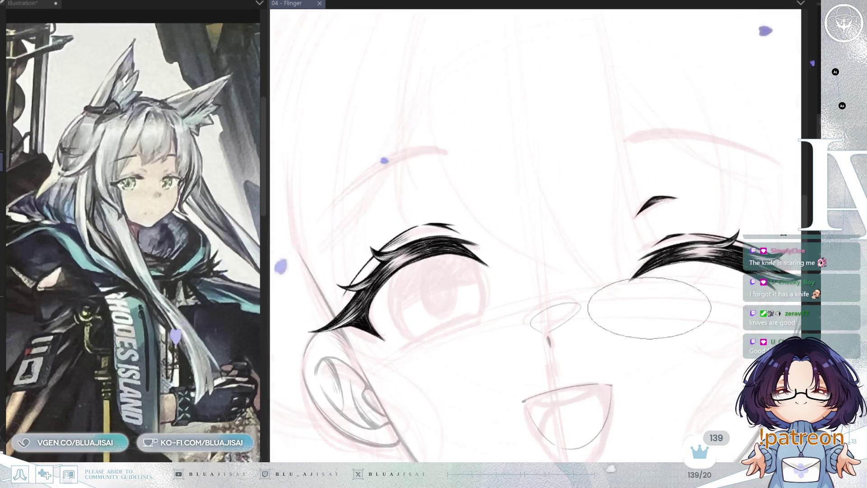
{"action": "key", "text": "ctrl+plus"}
{"action": "key", "text": "ctrl+plus"}
{"action": "key", "text": "ctrl+plus"}
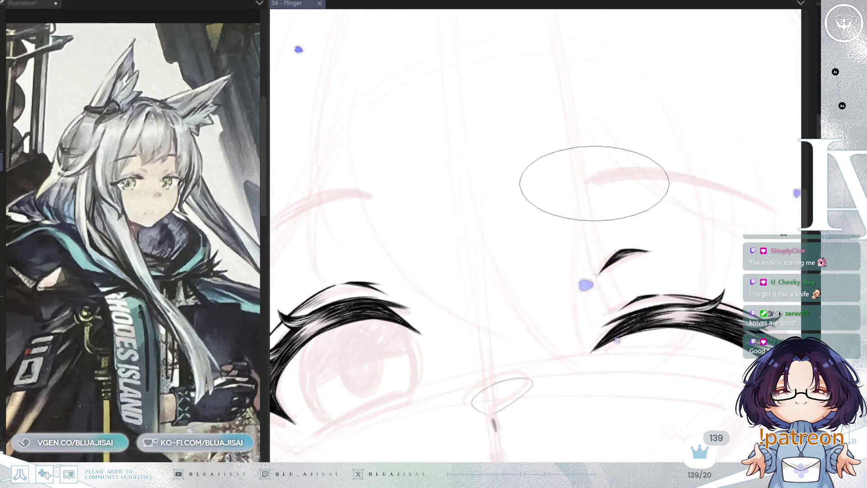
{"action": "left_click_drag", "start_coordinate": [583, 226], "coordinate": [678, 203]}
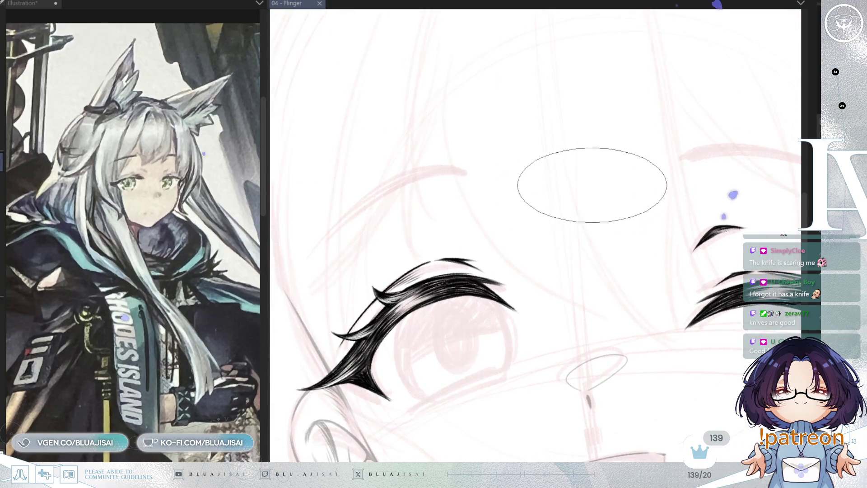
{"action": "left_click_drag", "start_coordinate": [592, 185], "coordinate": [487, 194]}
{"action": "mouse_move", "coordinate": [582, 167]}
{"action": "left_mouse_down"}
{"action": "mouse_move", "coordinate": [602, 151]}
{"action": "mouse_move", "coordinate": [655, 149]}
{"action": "mouse_move", "coordinate": [681, 126]}
{"action": "mouse_move", "coordinate": [679, 141]}
{"action": "mouse_move", "coordinate": [507, 220]}
{"action": "left_mouse_up"}
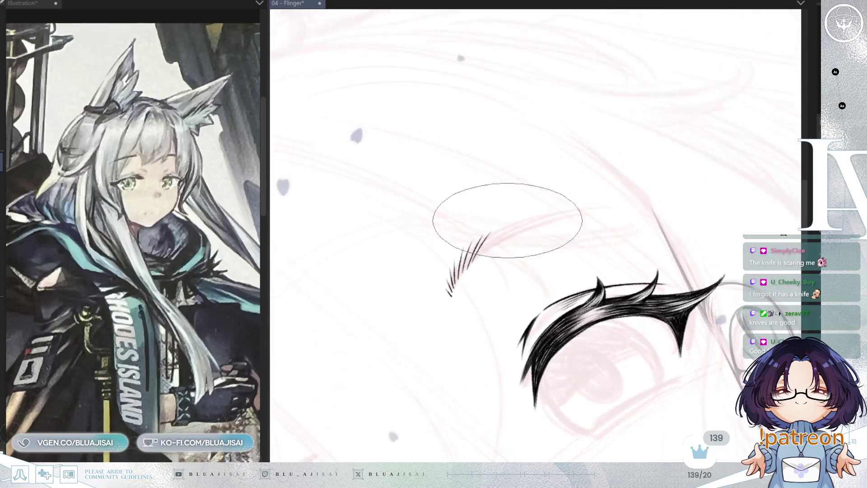
{"action": "left_click_drag", "start_coordinate": [480, 253], "coordinate": [505, 230]}
Step: Draw the eyebrow's feathered inner hatch strokes and long main stroke tapering to a thin tip
{"action": "left_click_drag", "start_coordinate": [451, 271], "coordinate": [501, 231]}
{"action": "left_click_drag", "start_coordinate": [451, 255], "coordinate": [499, 248]}
{"action": "left_click_drag", "start_coordinate": [449, 271], "coordinate": [497, 235]}
{"action": "left_click_drag", "start_coordinate": [458, 294], "coordinate": [508, 246]}
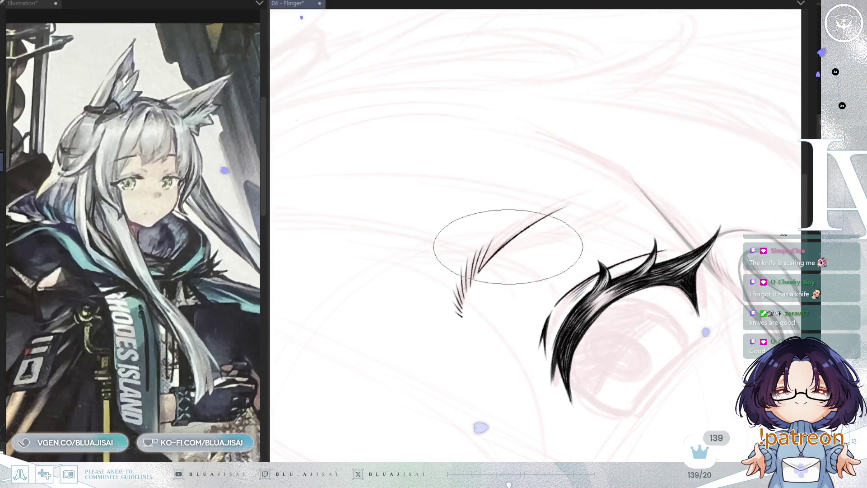
{"action": "left_click_drag", "start_coordinate": [452, 271], "coordinate": [596, 190]}
{"action": "mouse_move", "coordinate": [465, 261]}
{"action": "left_mouse_down"}
{"action": "mouse_move", "coordinate": [599, 183]}
{"action": "mouse_move", "coordinate": [493, 236]}
{"action": "left_mouse_up"}
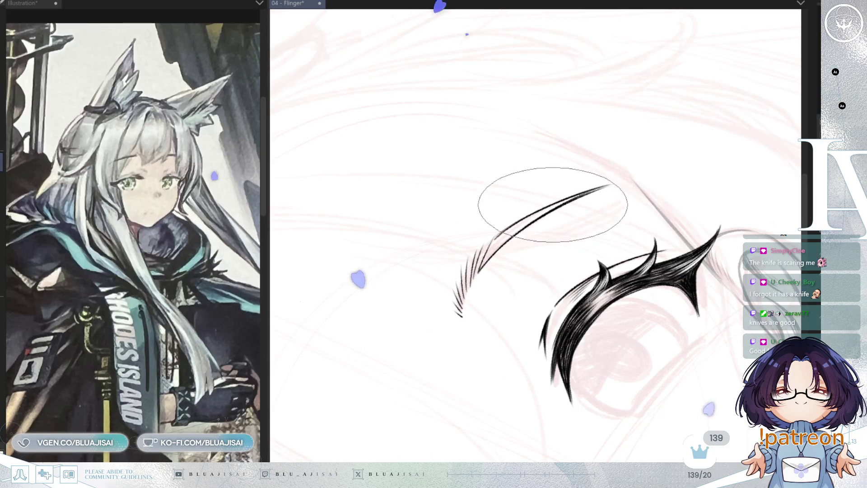
{"action": "left_click_drag", "start_coordinate": [608, 186], "coordinate": [621, 182]}
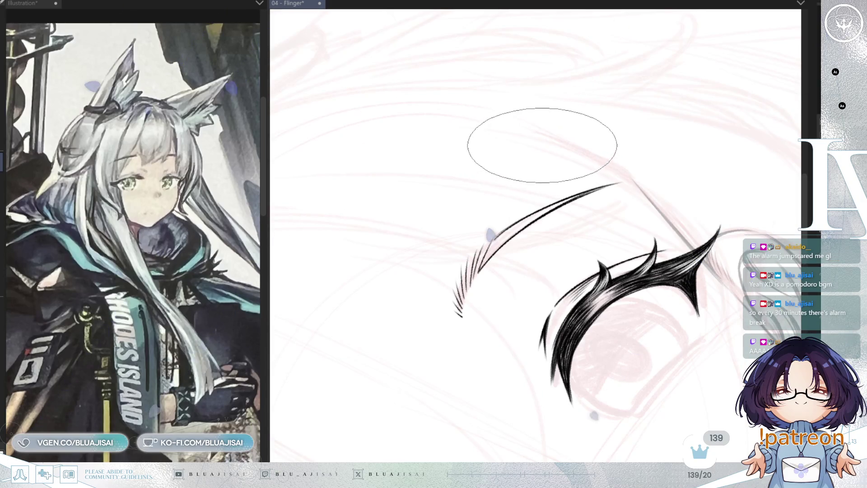
Step: Rotate the canvas until the brow sits level and zoom out to review the arch
{"action": "key", "text": "-"}
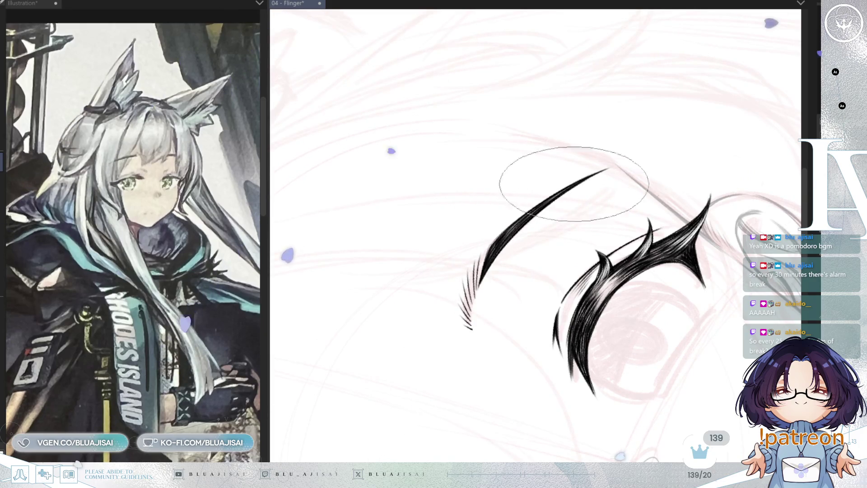
{"action": "key", "text": "asciicircum"}
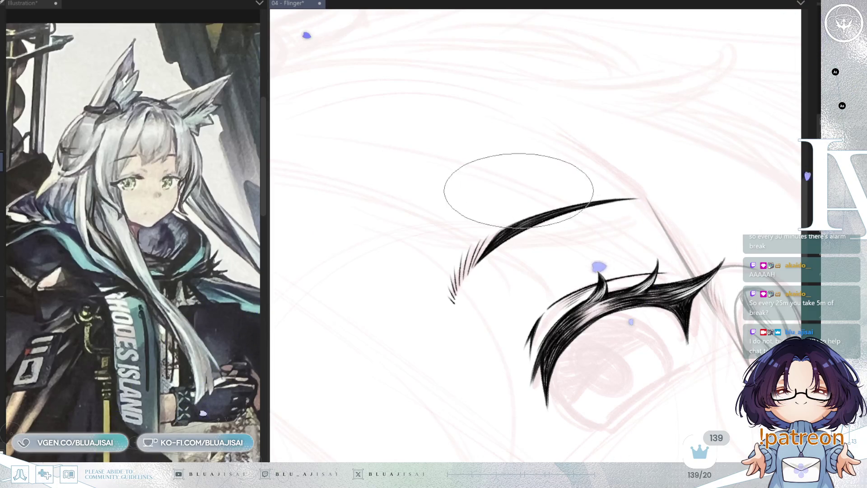
{"action": "left_click_drag", "start_coordinate": [512, 184], "coordinate": [464, 248]}
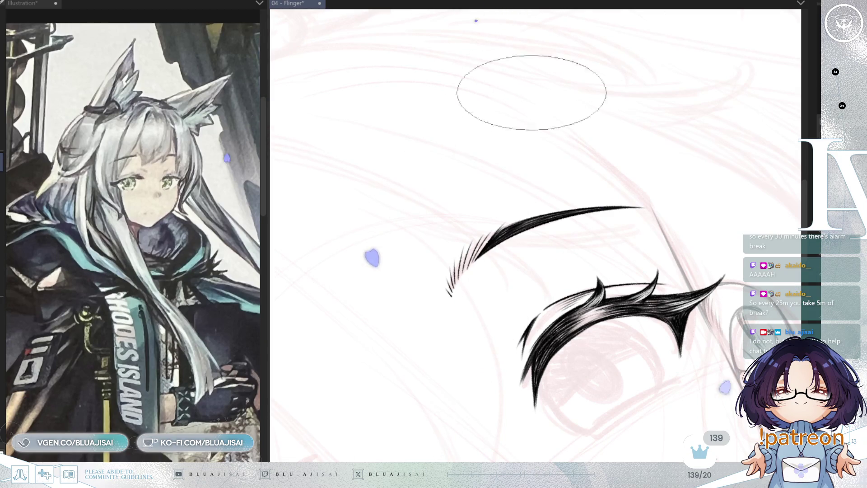
{"action": "key", "text": "asciicircum"}
{"action": "key", "text": "asciicircum"}
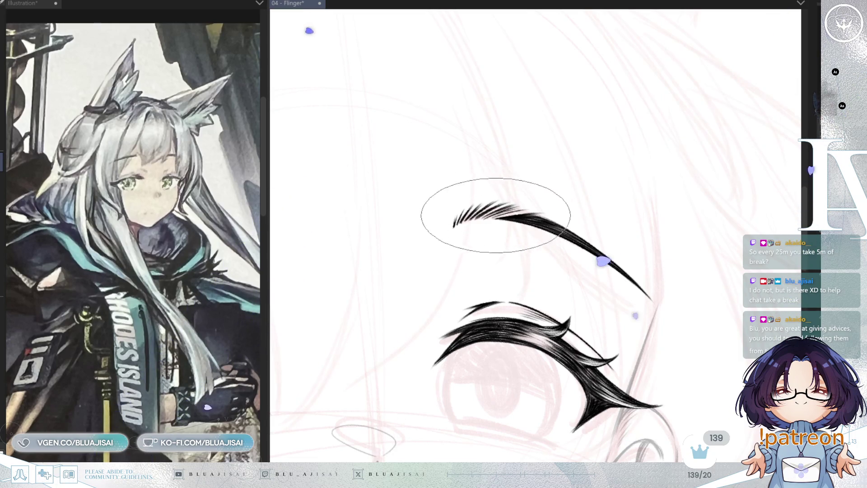
{"action": "key", "text": "minus"}
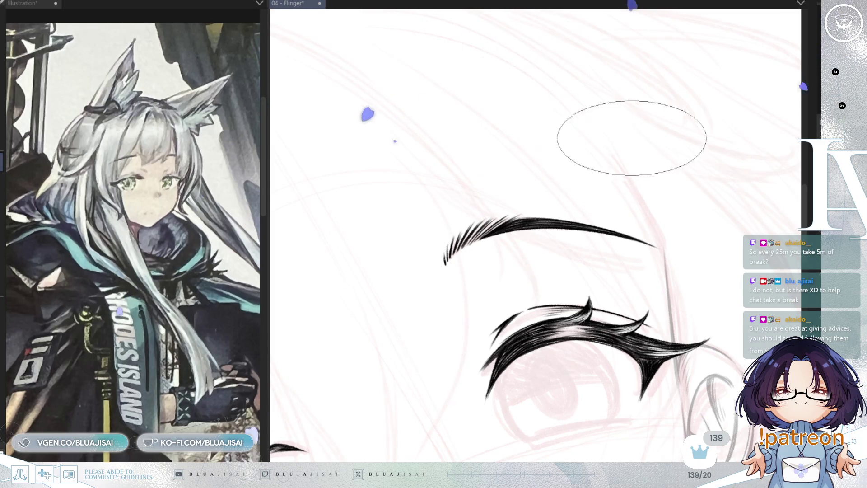
{"action": "scroll", "coordinate": [628, 131], "scroll_direction": "down", "scroll_amount": 2}
{"action": "scroll", "coordinate": [655, 136], "scroll_direction": "down", "scroll_amount": 3}
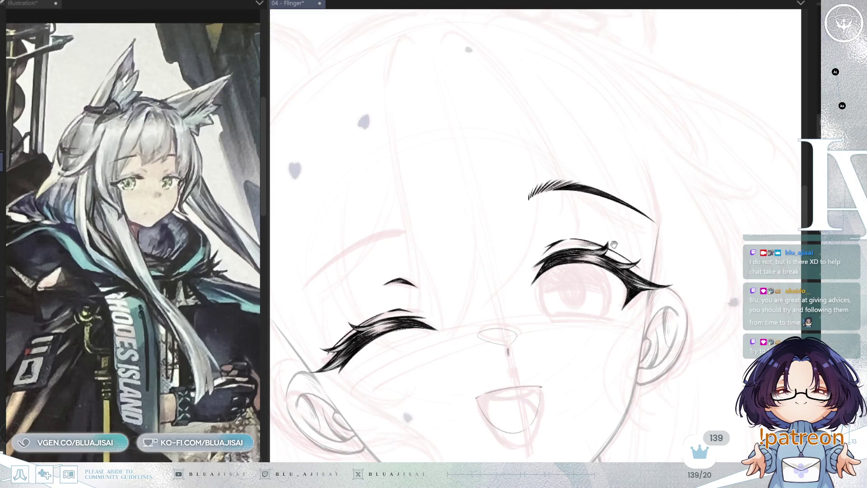
Step: Mirror the face to check symmetry, then pen a thin curved stroke onto the eyebrow
{"action": "scroll", "coordinate": [630, 181], "scroll_direction": "down", "scroll_amount": 2}
{"action": "scroll", "coordinate": [614, 199], "scroll_direction": "down", "scroll_amount": 2}
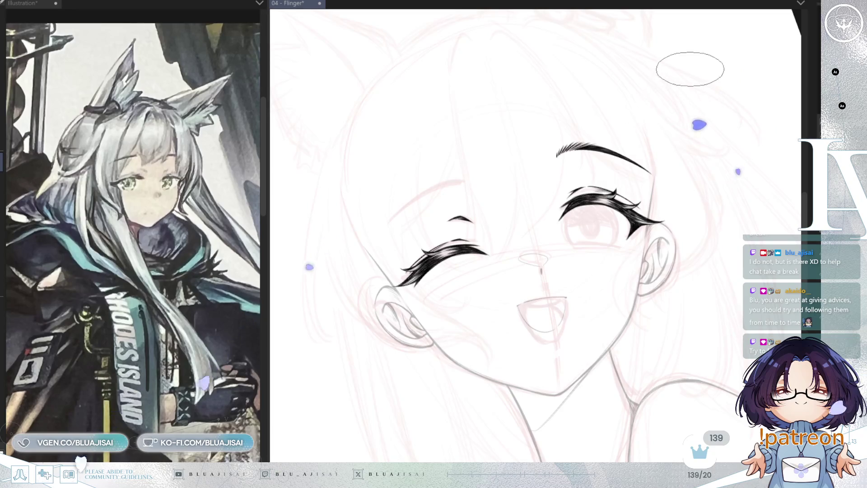
{"action": "key", "text": "asciicircum"}
{"action": "key", "text": "h"}
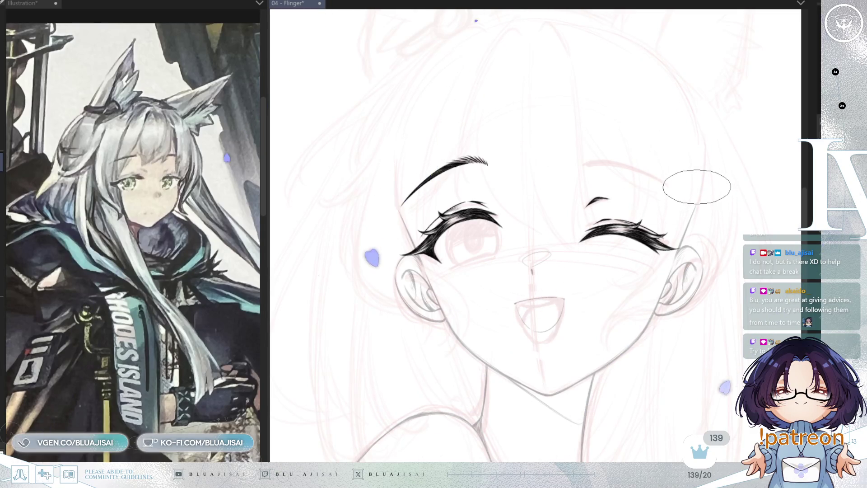
{"action": "mouse_move", "coordinate": [687, 234]}
{"action": "left_mouse_down"}
{"action": "mouse_move", "coordinate": [679, 217]}
{"action": "mouse_move", "coordinate": [674, 244]}
{"action": "left_mouse_up"}
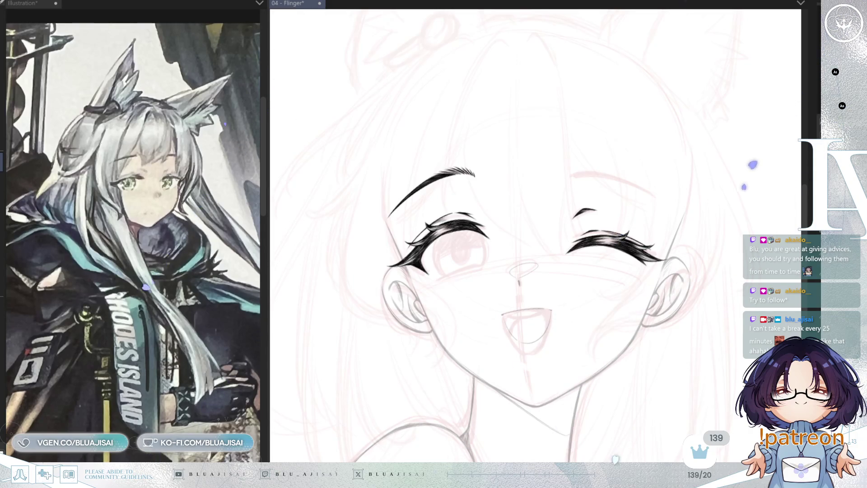
{"action": "scroll", "coordinate": [604, 170], "scroll_direction": "up", "scroll_amount": 3}
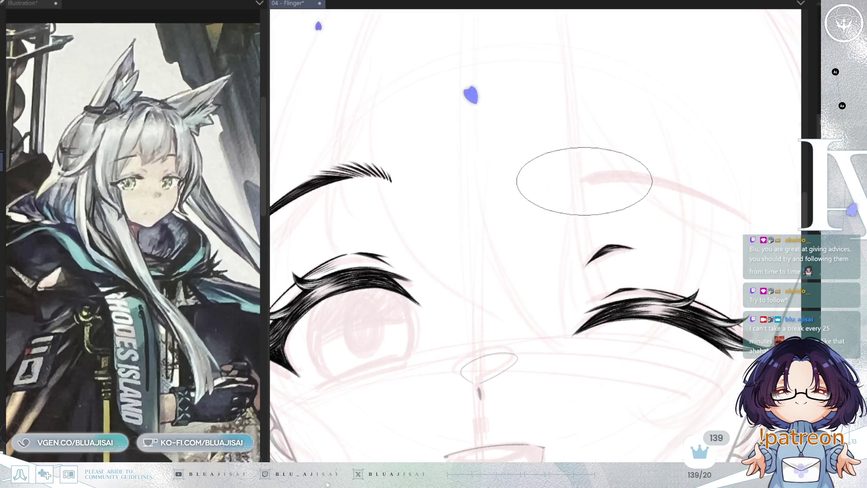
{"action": "scroll", "coordinate": [601, 171], "scroll_direction": "down", "scroll_amount": 1}
{"action": "scroll", "coordinate": [601, 172], "scroll_direction": "down", "scroll_amount": 1}
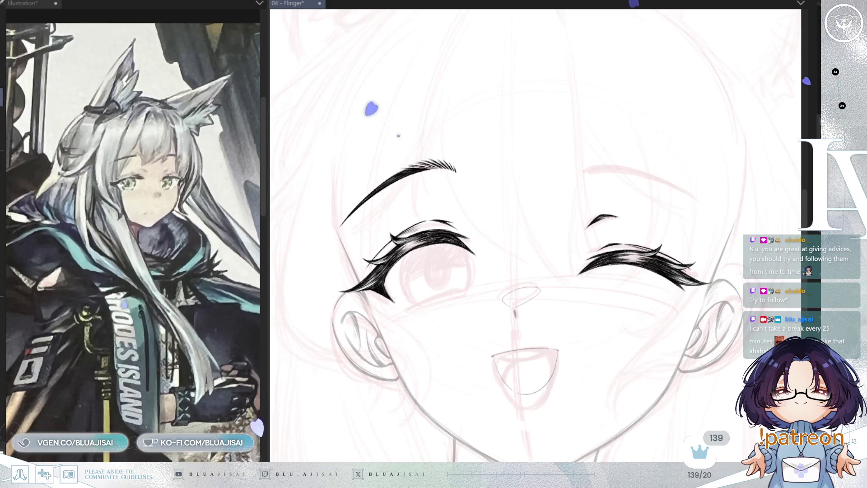
{"action": "mouse_move", "coordinate": [396, 194]}
{"action": "left_mouse_down"}
{"action": "mouse_move", "coordinate": [311, 227]}
{"action": "mouse_move", "coordinate": [495, 178]}
{"action": "left_mouse_up"}
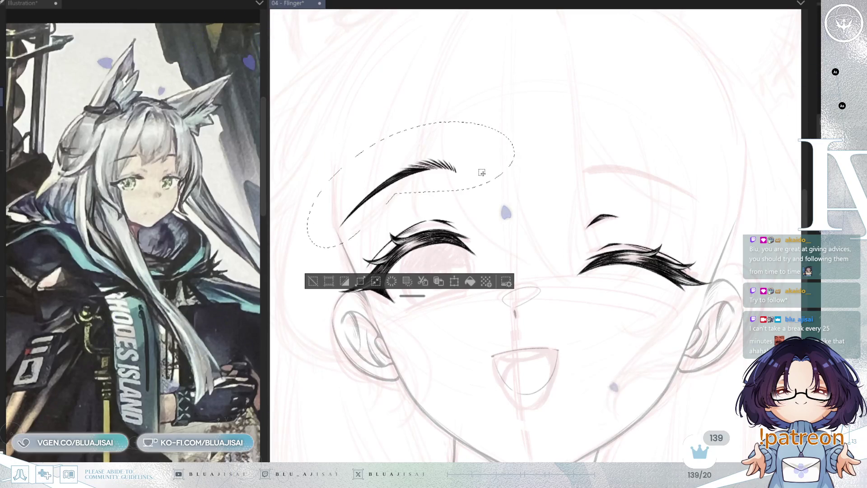
Step: Rotate and move the eyebrow copy onto the winking eye's brow, confirm, and deselect
{"action": "key", "text": "ctrl+t"}
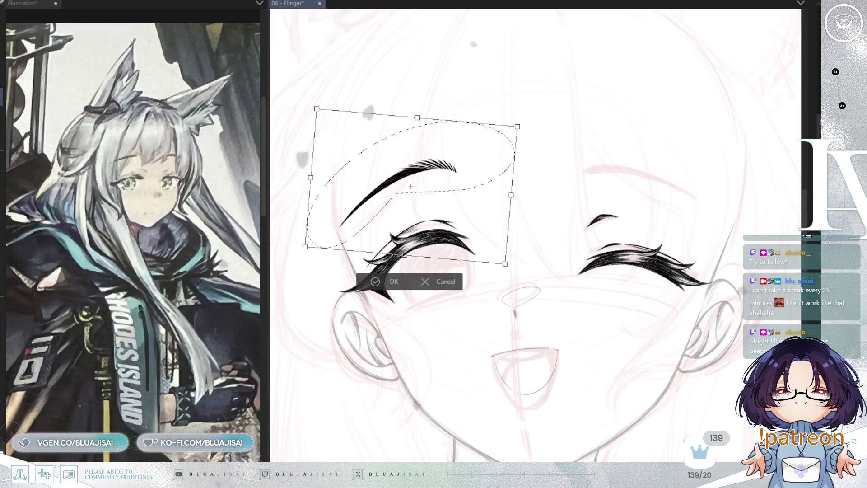
{"action": "left_click_drag", "start_coordinate": [420, 316], "coordinate": [513, 276]}
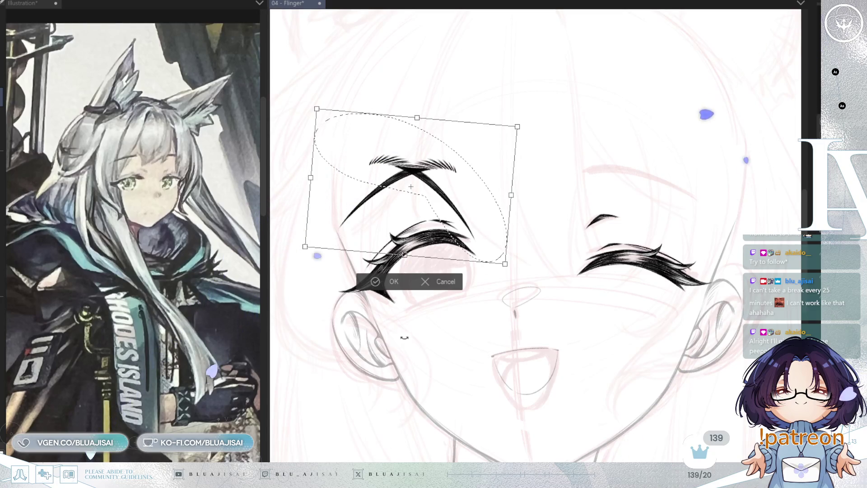
{"action": "left_click_drag", "start_coordinate": [515, 209], "coordinate": [565, 161]}
{"action": "left_click_drag", "start_coordinate": [452, 189], "coordinate": [699, 209]}
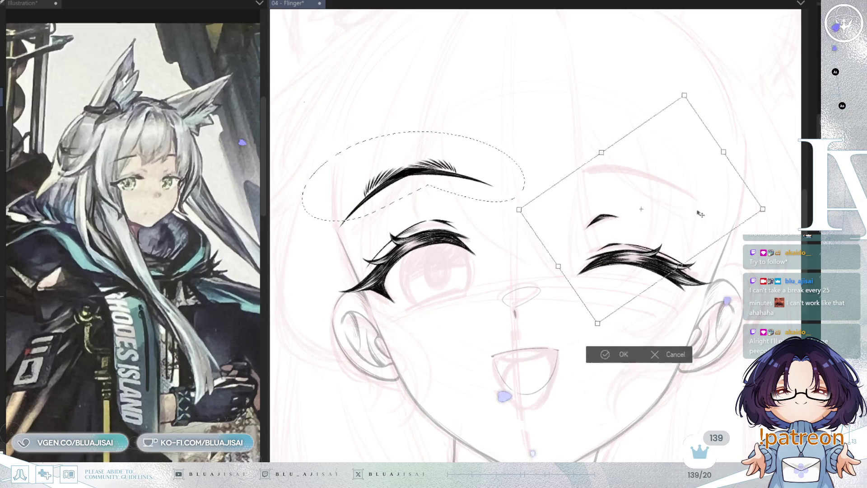
{"action": "left_click_drag", "start_coordinate": [785, 215], "coordinate": [777, 239]}
{"action": "mouse_move", "coordinate": [626, 167]}
{"action": "left_mouse_down"}
{"action": "mouse_move", "coordinate": [705, 209]}
{"action": "mouse_move", "coordinate": [686, 207]}
{"action": "mouse_move", "coordinate": [730, 209]}
{"action": "left_mouse_up"}
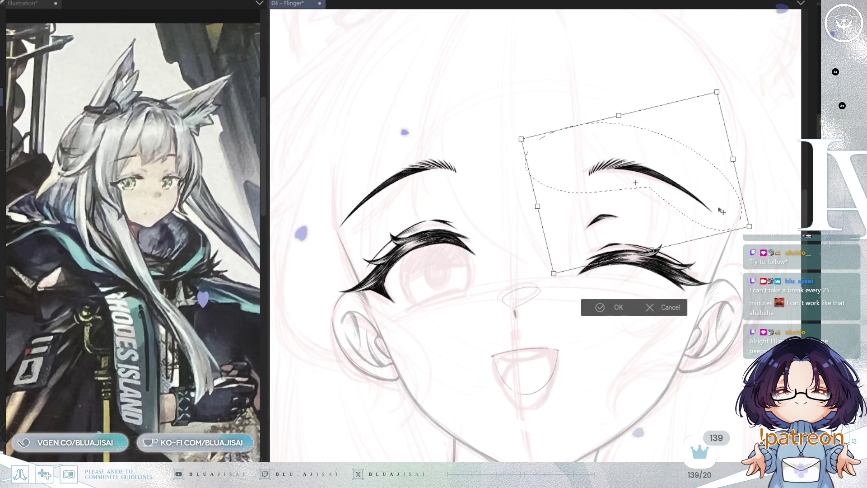
{"action": "left_click", "coordinate": [593, 308]}
{"action": "key", "text": "ctrl+d"}
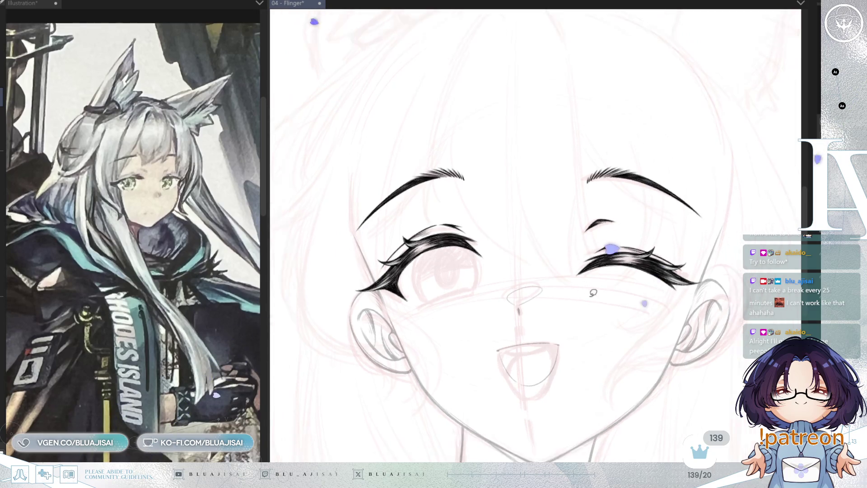
{"action": "key", "text": "-"}
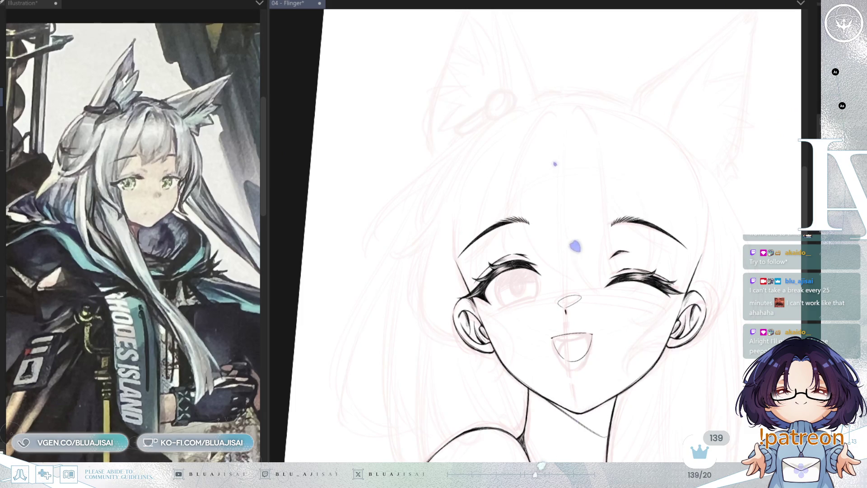
Step: Reset to the full upright page, mirror the canvas, and zoom in on the chin and neck
{"action": "key", "text": "ctrl+0"}
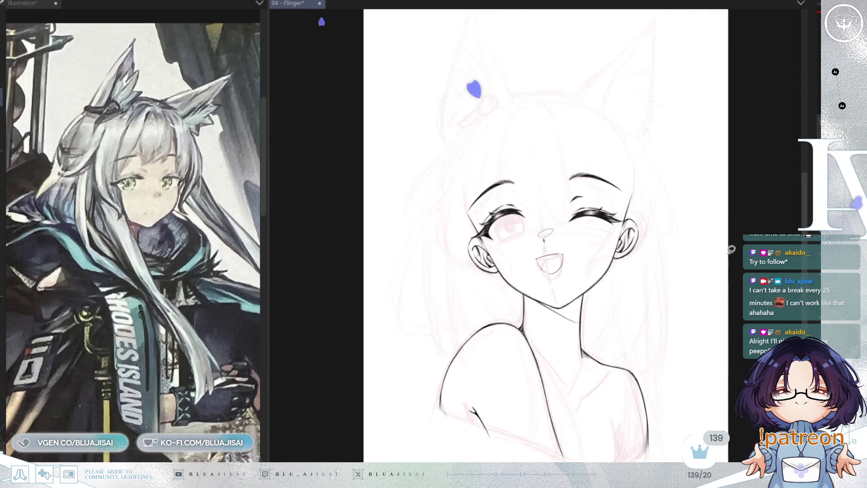
{"action": "key", "text": "h"}
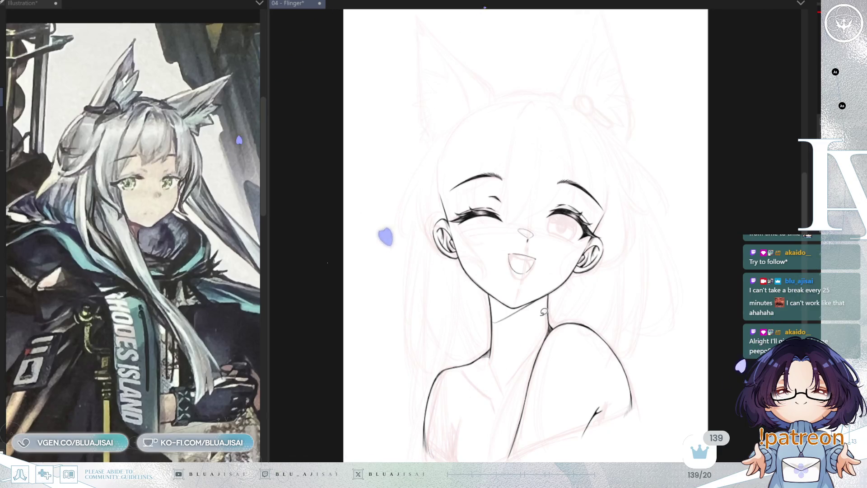
{"action": "scroll", "coordinate": [567, 337], "scroll_direction": "up", "scroll_amount": 2}
{"action": "scroll", "coordinate": [566, 336], "scroll_direction": "up", "scroll_amount": 1}
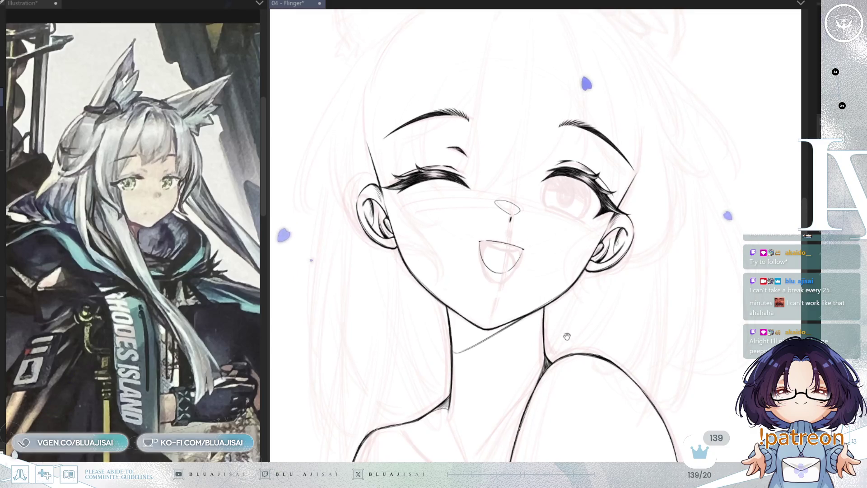
{"action": "left_click_drag", "start_coordinate": [578, 321], "coordinate": [576, 319]}
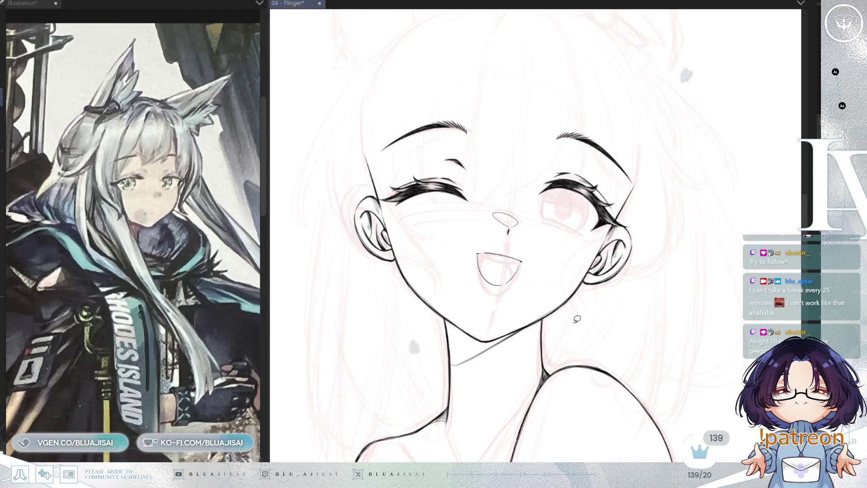
{"action": "left_click_drag", "start_coordinate": [569, 360], "coordinate": [582, 296]}
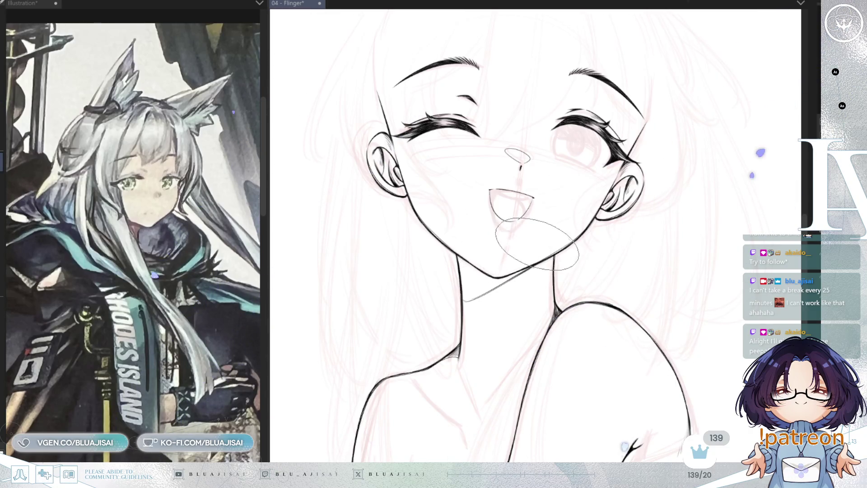
Step: Hatch diagonal shadow strokes on the neck under the chin, undoing the stray jawline strokes
{"action": "left_click_drag", "start_coordinate": [425, 289], "coordinate": [497, 253]}
{"action": "left_click_drag", "start_coordinate": [422, 294], "coordinate": [501, 250]}
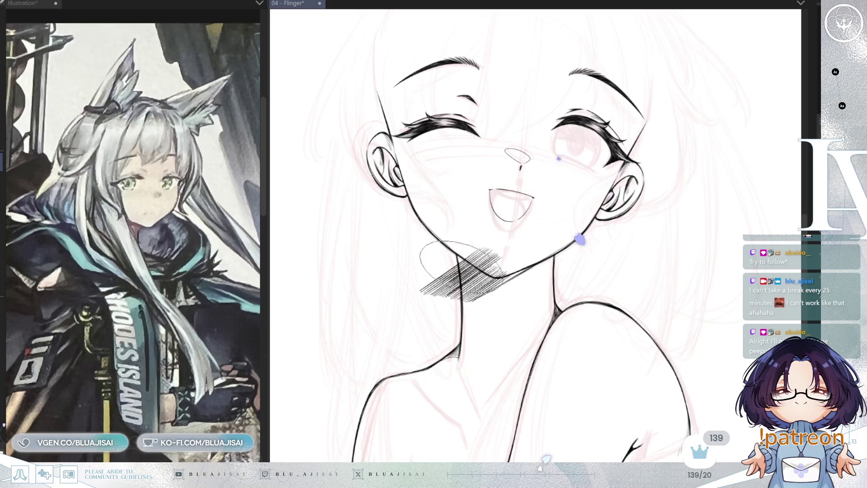
{"action": "left_click_drag", "start_coordinate": [449, 260], "coordinate": [416, 286]}
{"action": "mouse_move", "coordinate": [533, 249]}
{"action": "left_mouse_down"}
{"action": "mouse_move", "coordinate": [512, 277]}
{"action": "mouse_move", "coordinate": [488, 271]}
{"action": "mouse_move", "coordinate": [452, 302]}
{"action": "left_mouse_up"}
{"action": "left_click_drag", "start_coordinate": [529, 253], "coordinate": [439, 307]}
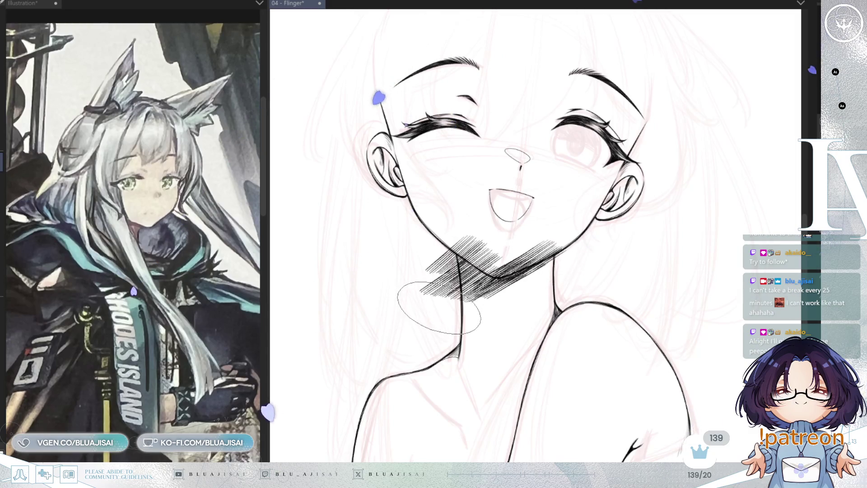
{"action": "key", "text": "ctrl+z"}
{"action": "left_click_drag", "start_coordinate": [554, 244], "coordinate": [461, 307]}
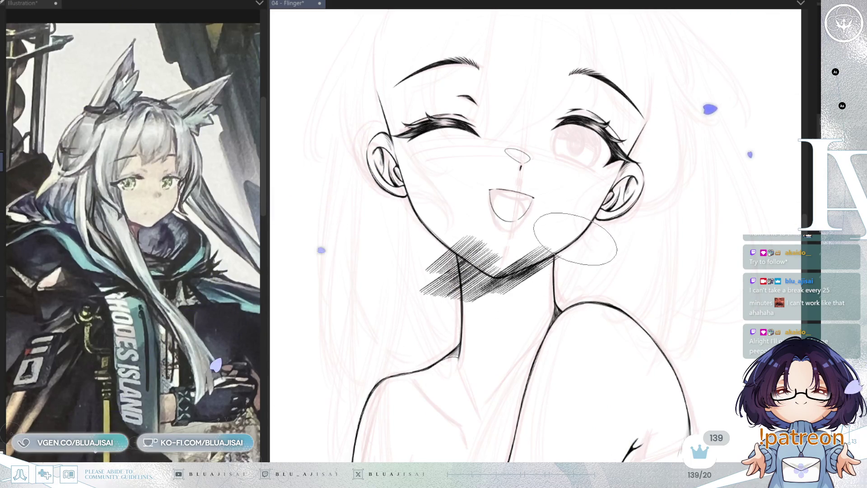
{"action": "key", "text": "ctrl+z"}
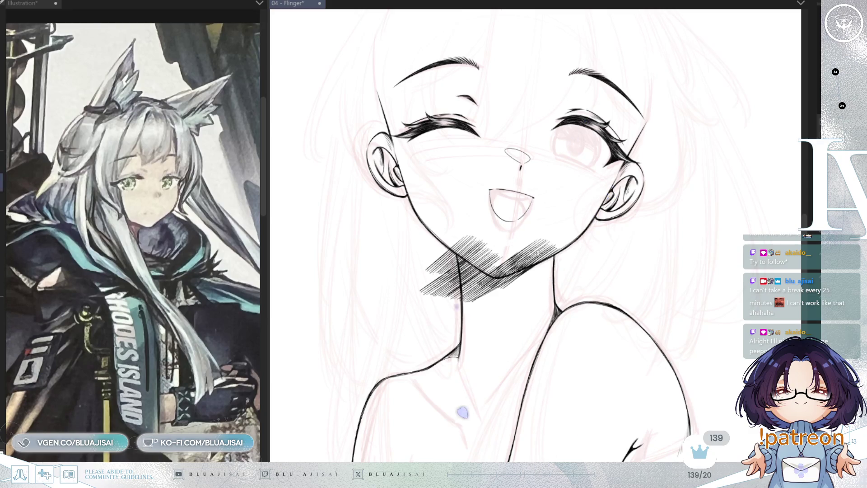
Step: Erase hatching that crosses the jaw line and trim the lower-left edge into a clean wedge
{"action": "key", "text": "ctrl+plus"}
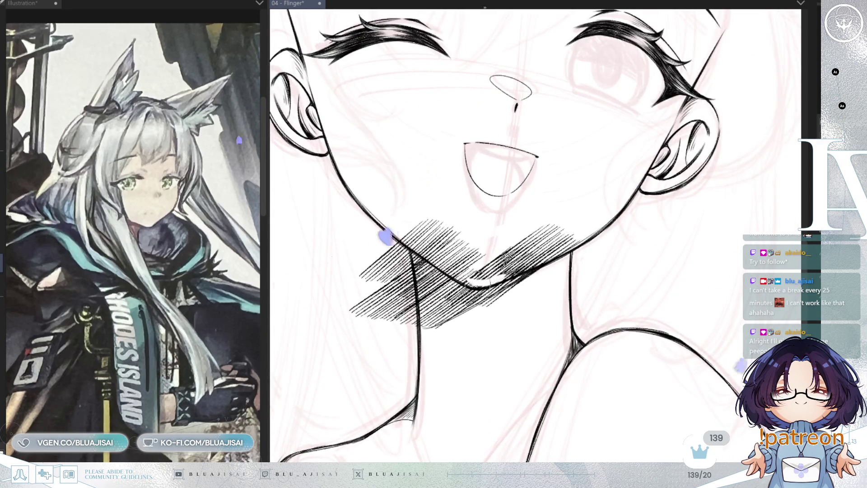
{"action": "mouse_move", "coordinate": [551, 264]}
{"action": "left_mouse_down"}
{"action": "mouse_move", "coordinate": [591, 238]}
{"action": "mouse_move", "coordinate": [497, 271]}
{"action": "mouse_move", "coordinate": [533, 239]}
{"action": "mouse_move", "coordinate": [582, 233]}
{"action": "left_mouse_up"}
{"action": "key", "text": "h"}
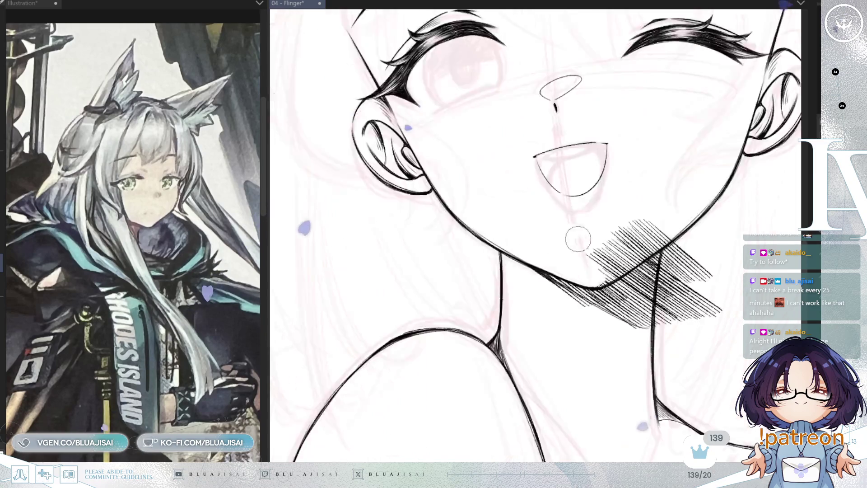
{"action": "mouse_move", "coordinate": [601, 262]}
{"action": "left_mouse_down"}
{"action": "mouse_move", "coordinate": [655, 253]}
{"action": "mouse_move", "coordinate": [610, 248]}
{"action": "mouse_move", "coordinate": [634, 239]}
{"action": "left_mouse_up"}
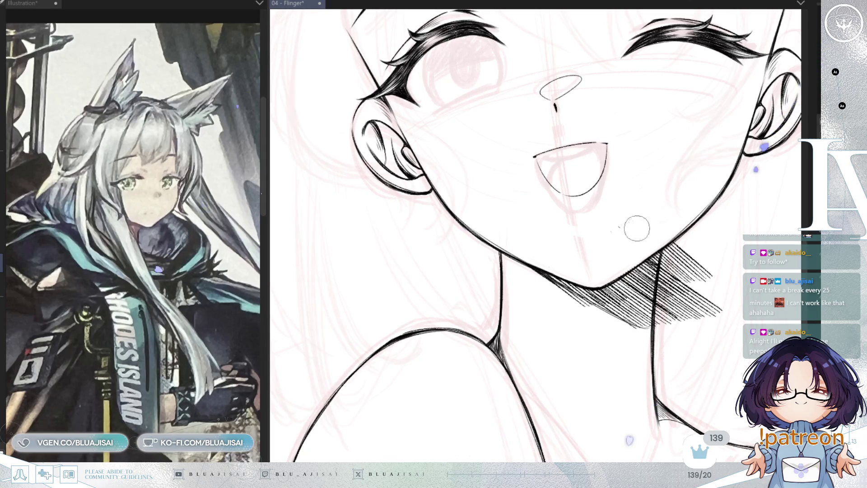
{"action": "key", "text": "h"}
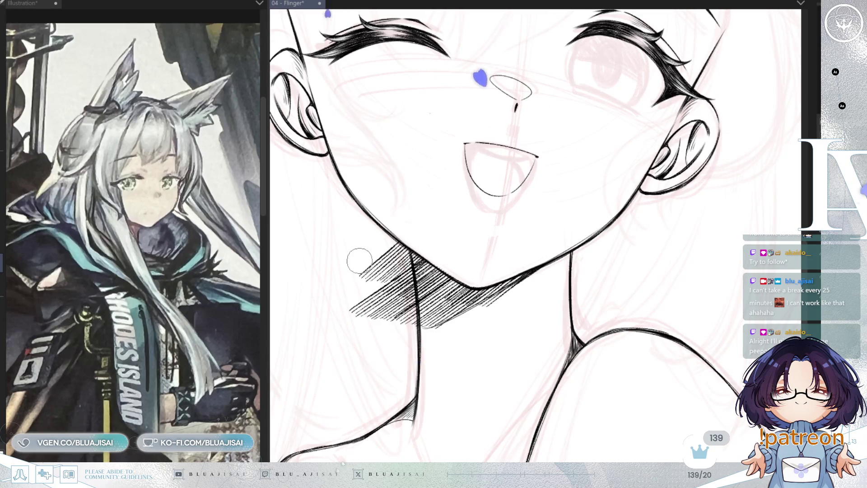
{"action": "mouse_move", "coordinate": [354, 325]}
{"action": "left_mouse_down"}
{"action": "mouse_move", "coordinate": [362, 304]}
{"action": "mouse_move", "coordinate": [333, 310]}
{"action": "mouse_move", "coordinate": [380, 252]}
{"action": "mouse_move", "coordinate": [390, 280]}
{"action": "mouse_move", "coordinate": [400, 271]}
{"action": "mouse_move", "coordinate": [408, 289]}
{"action": "mouse_move", "coordinate": [412, 321]}
{"action": "mouse_move", "coordinate": [402, 333]}
{"action": "left_mouse_up"}
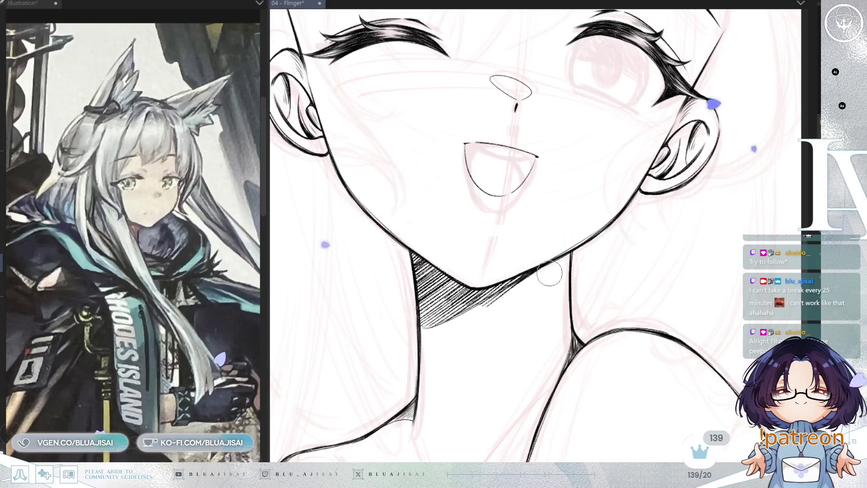
{"action": "key", "text": "ctrl+minus"}
{"action": "key", "text": "ctrl+minus"}
{"action": "key", "text": "ctrl+minus"}
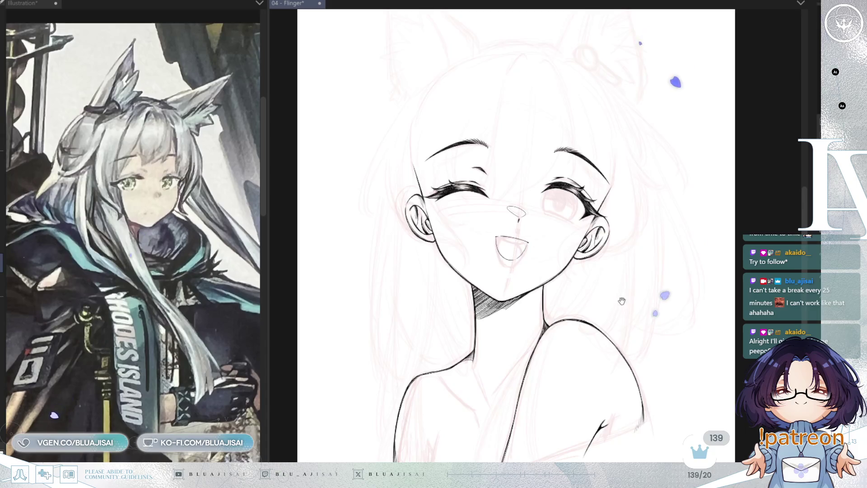
{"action": "left_click_drag", "start_coordinate": [622, 300], "coordinate": [616, 345]}
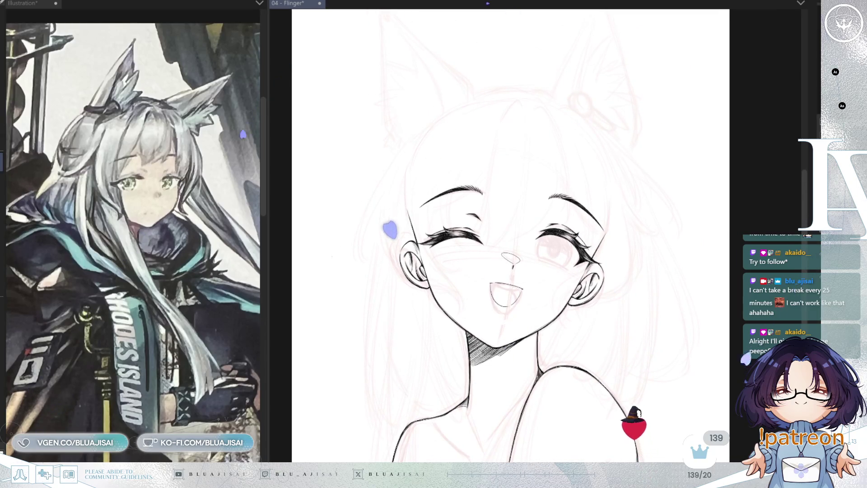
{"action": "key", "text": "ctrl+plus"}
{"action": "key", "text": "ctrl+plus"}
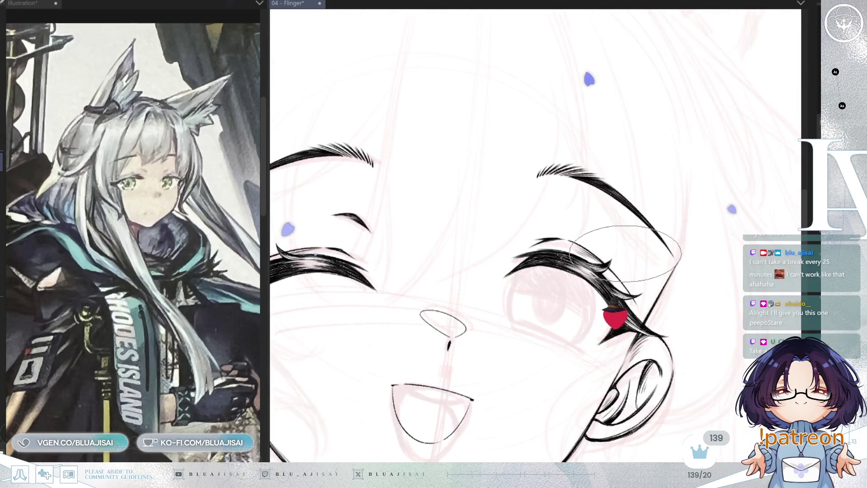
{"action": "key", "text": "h"}
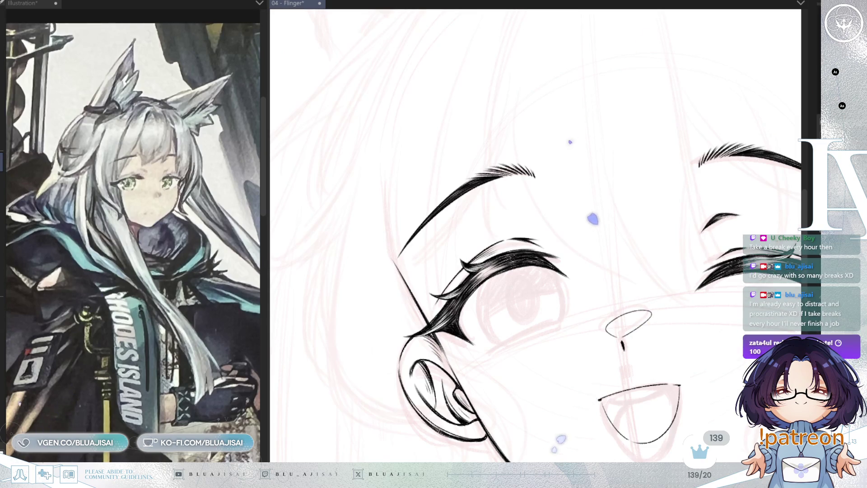
{"action": "left_click_drag", "start_coordinate": [598, 283], "coordinate": [461, 331]}
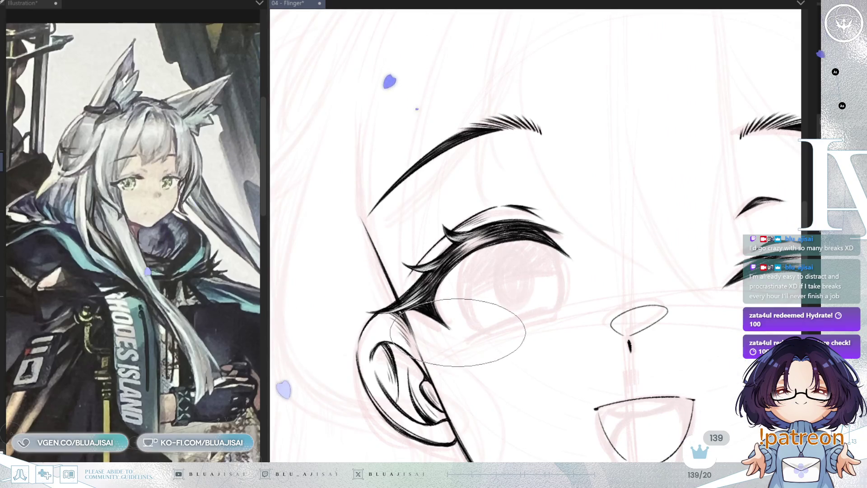
Step: Ink a thin lower-lid stroke beneath the open eye, then mirror the view to compare
{"action": "left_click_drag", "start_coordinate": [457, 333], "coordinate": [555, 312]}
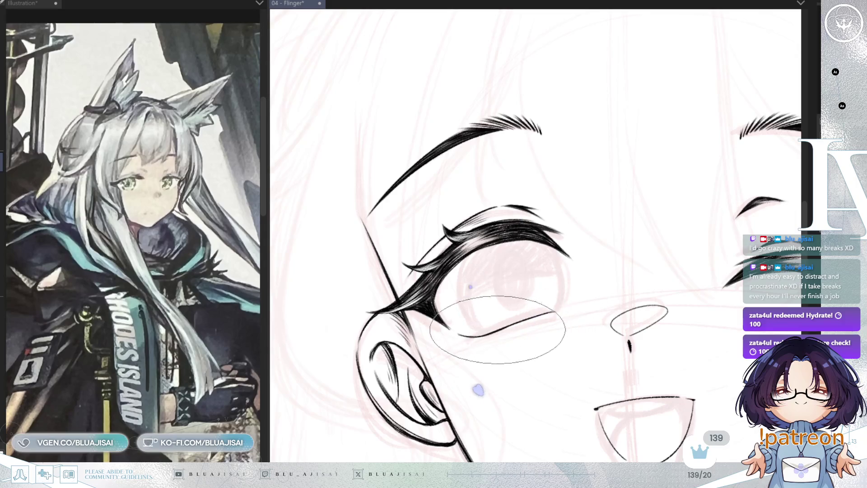
{"action": "scroll", "coordinate": [542, 318], "scroll_direction": "up", "scroll_amount": 1}
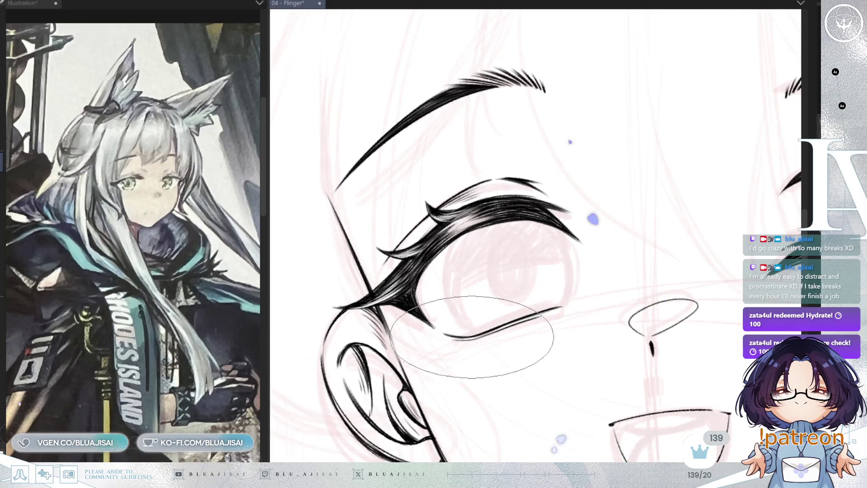
{"action": "key", "text": "minus"}
{"action": "key", "text": "h"}
{"action": "key", "text": "h"}
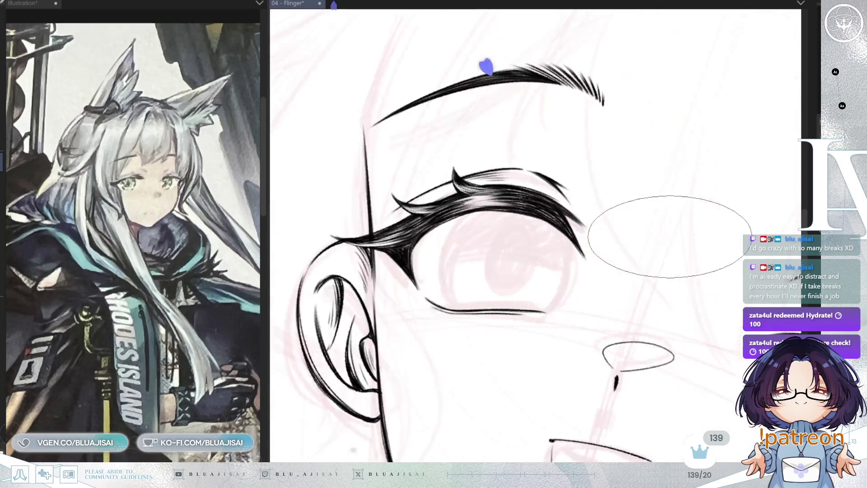
{"action": "left_click_drag", "start_coordinate": [587, 318], "coordinate": [618, 266]}
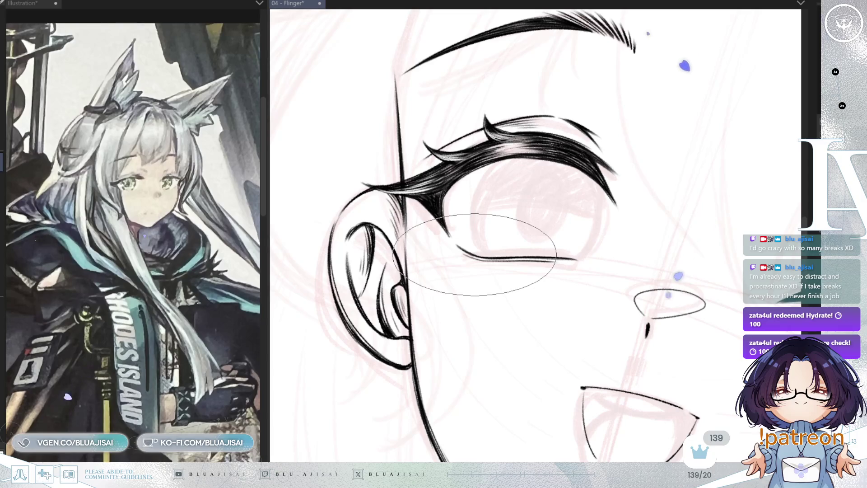
Step: Add a short stroke at the left end of the lower lid and tilt the canvas to suit the eye
{"action": "left_click_drag", "start_coordinate": [458, 255], "coordinate": [475, 256]}
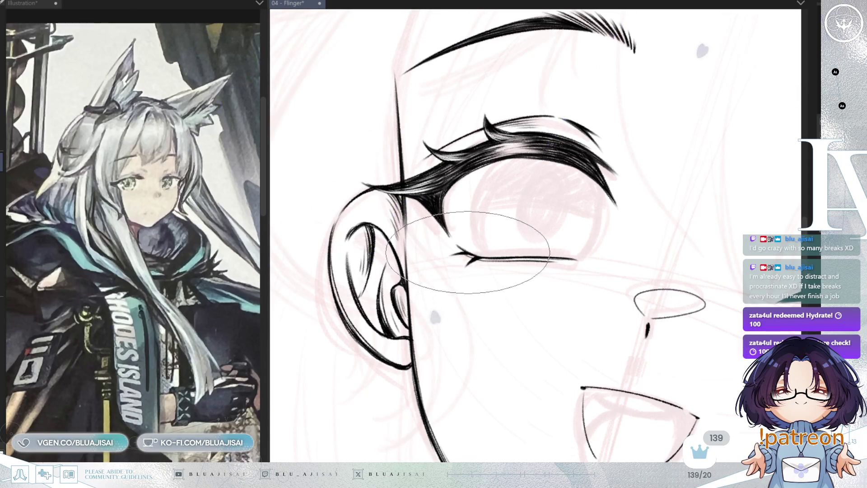
{"action": "mouse_move", "coordinate": [670, 304]}
{"action": "left_mouse_down"}
{"action": "mouse_move", "coordinate": [640, 191]}
{"action": "mouse_move", "coordinate": [528, 265]}
{"action": "mouse_move", "coordinate": [507, 262]}
{"action": "mouse_move", "coordinate": [499, 244]}
{"action": "left_mouse_up"}
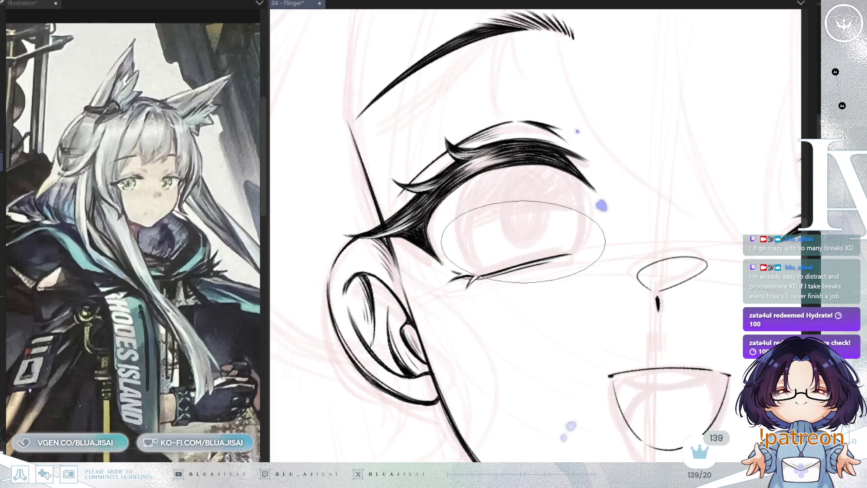
{"action": "left_click_drag", "start_coordinate": [523, 241], "coordinate": [662, 230]}
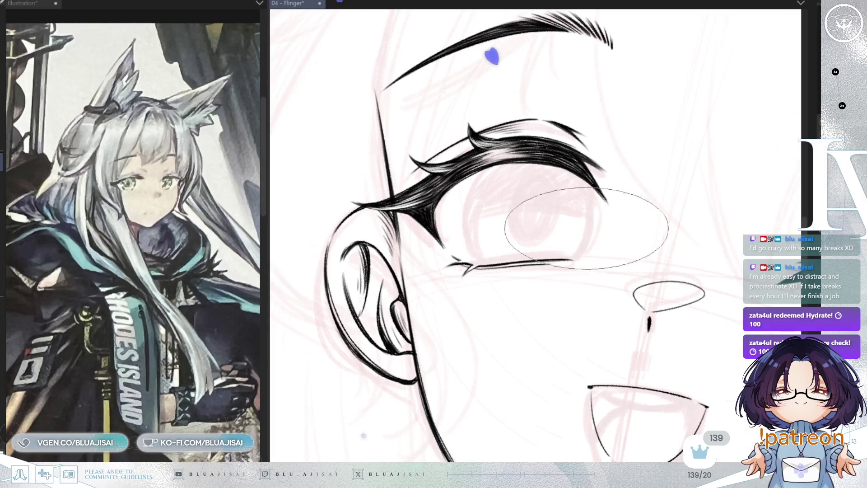
{"action": "left_click_drag", "start_coordinate": [586, 228], "coordinate": [459, 282]}
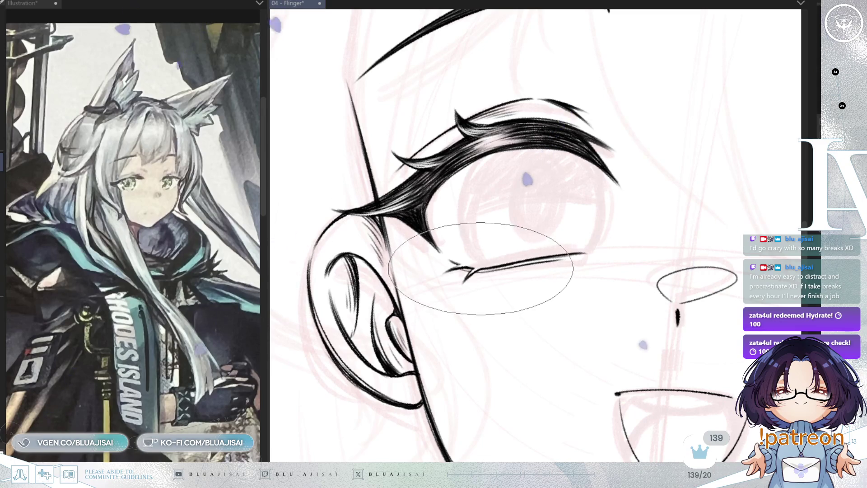
{"action": "left_click_drag", "start_coordinate": [474, 242], "coordinate": [619, 213]}
{"action": "mouse_move", "coordinate": [633, 308]}
{"action": "left_mouse_down"}
{"action": "mouse_move", "coordinate": [623, 328]}
{"action": "mouse_move", "coordinate": [738, 246]}
{"action": "left_mouse_up"}
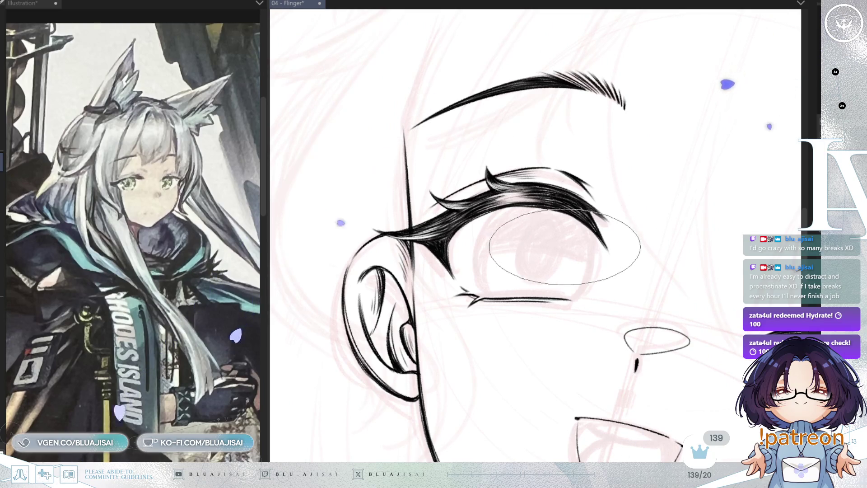
{"action": "left_click_drag", "start_coordinate": [542, 253], "coordinate": [515, 271]}
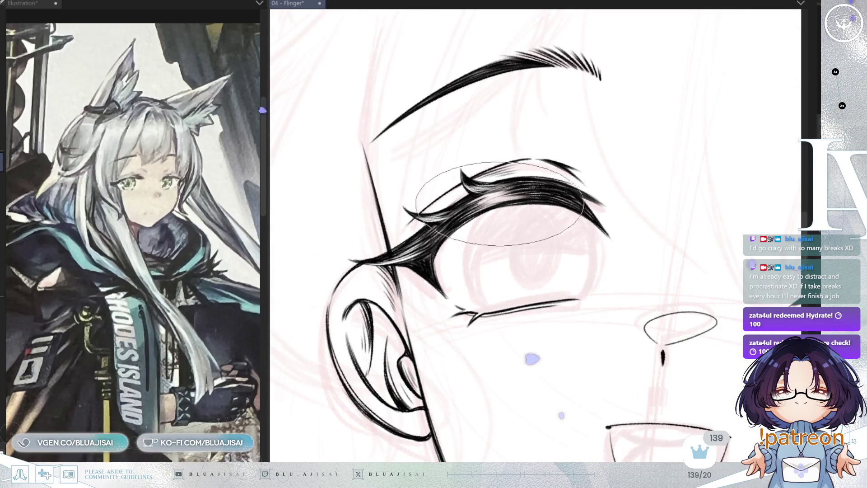
Step: Draw both curved sides of the iris outline, then flip the canvas horizontally to check it
{"action": "left_click_drag", "start_coordinate": [476, 224], "coordinate": [487, 305]}
{"action": "key", "text": "ctrl+z"}
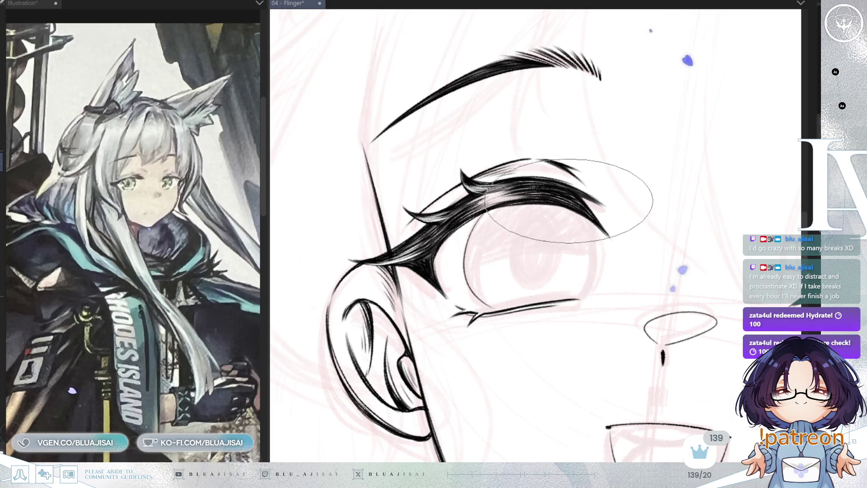
{"action": "left_click_drag", "start_coordinate": [478, 212], "coordinate": [503, 311]}
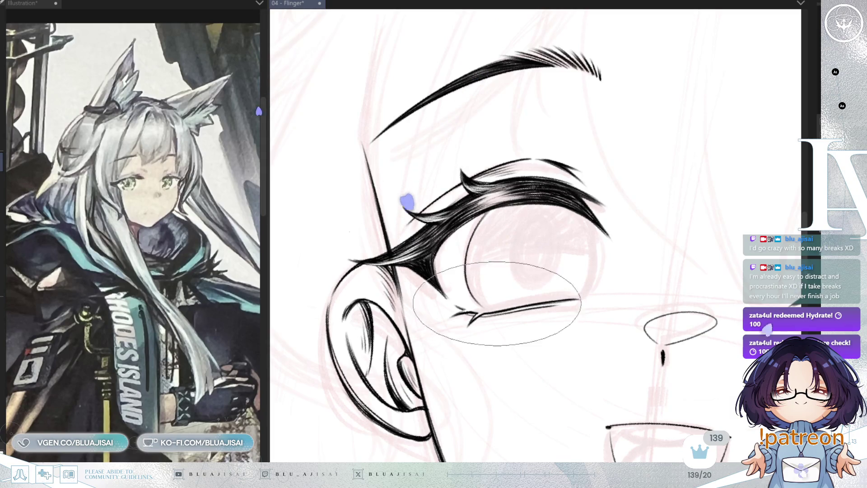
{"action": "left_click_drag", "start_coordinate": [587, 212], "coordinate": [582, 311]}
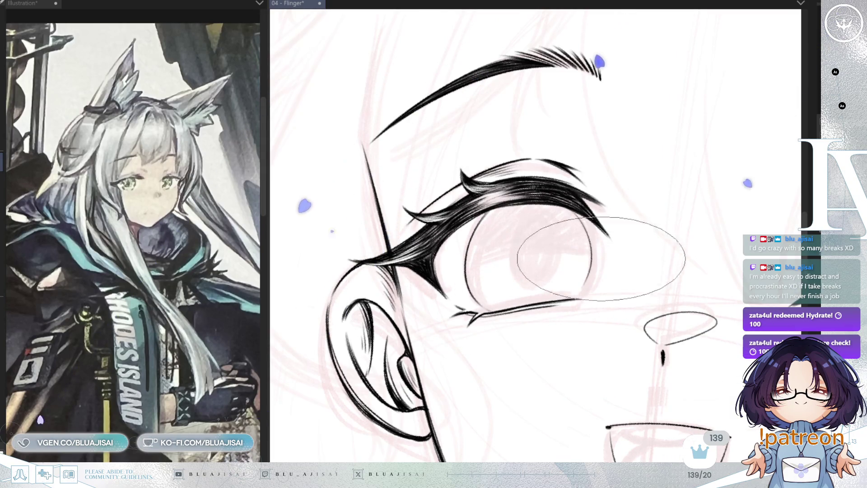
{"action": "key", "text": "h"}
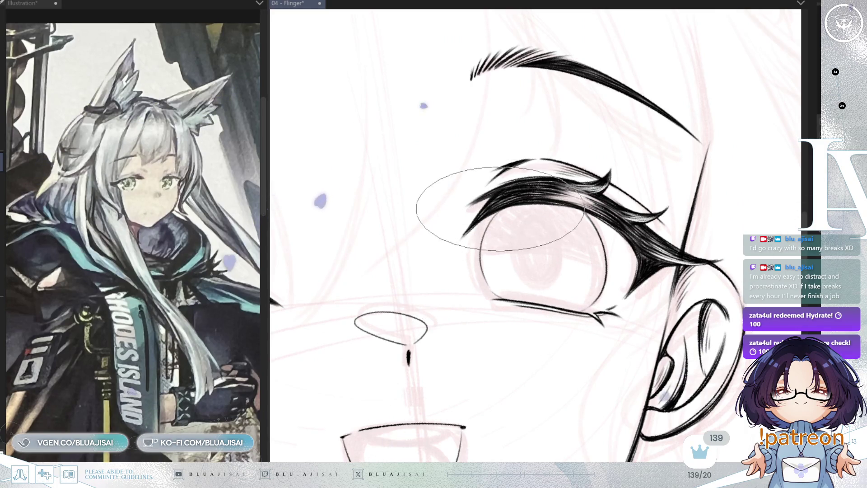
{"action": "left_click_drag", "start_coordinate": [478, 255], "coordinate": [503, 229]}
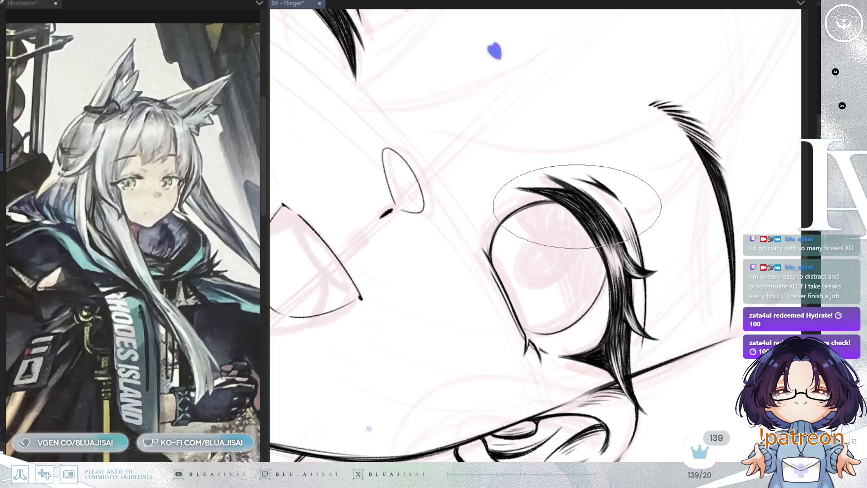
{"action": "key", "text": "h"}
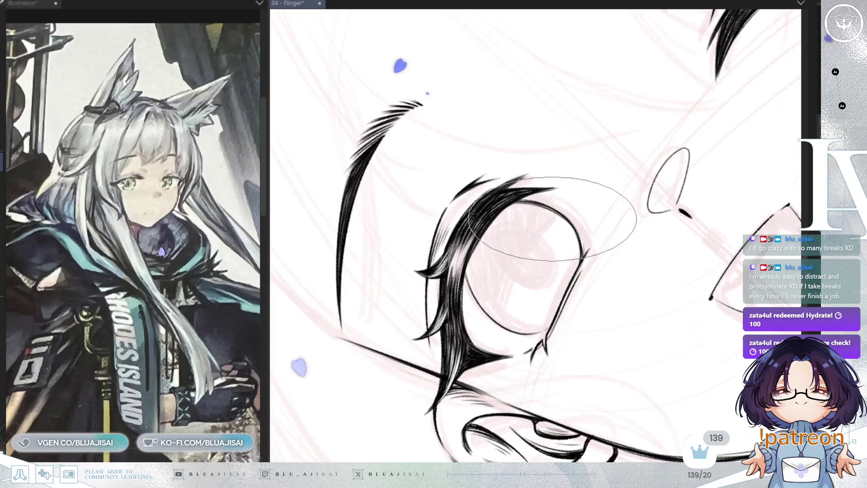
{"action": "mouse_move", "coordinate": [575, 170]}
{"action": "left_mouse_down"}
{"action": "mouse_move", "coordinate": [570, 139]}
{"action": "mouse_move", "coordinate": [629, 165]}
{"action": "mouse_move", "coordinate": [581, 155]}
{"action": "left_mouse_up"}
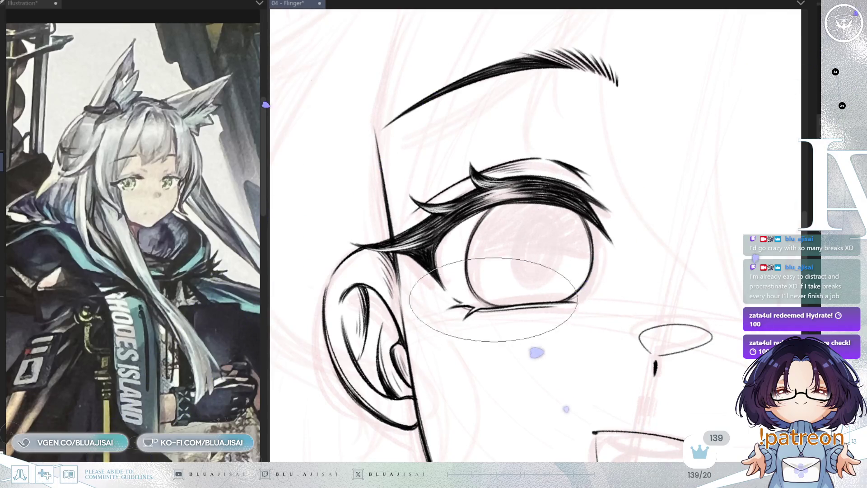
{"action": "key", "text": "minus"}
{"action": "key", "text": "minus"}
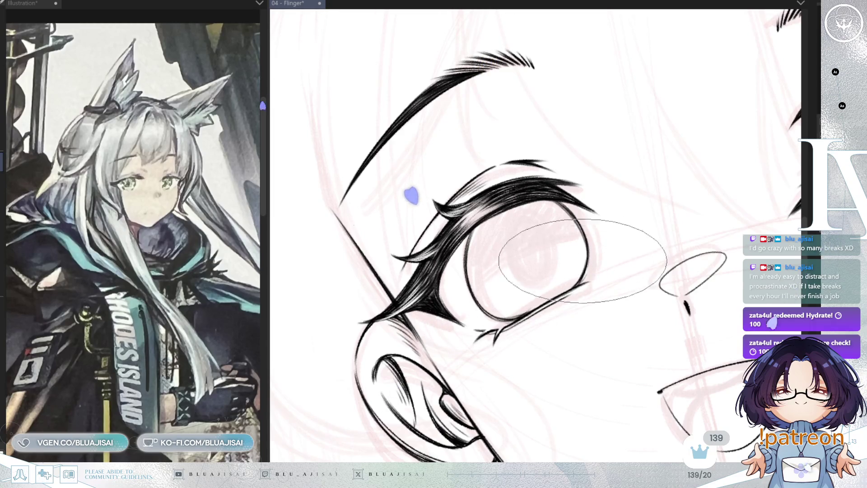
{"action": "key", "text": "equal"}
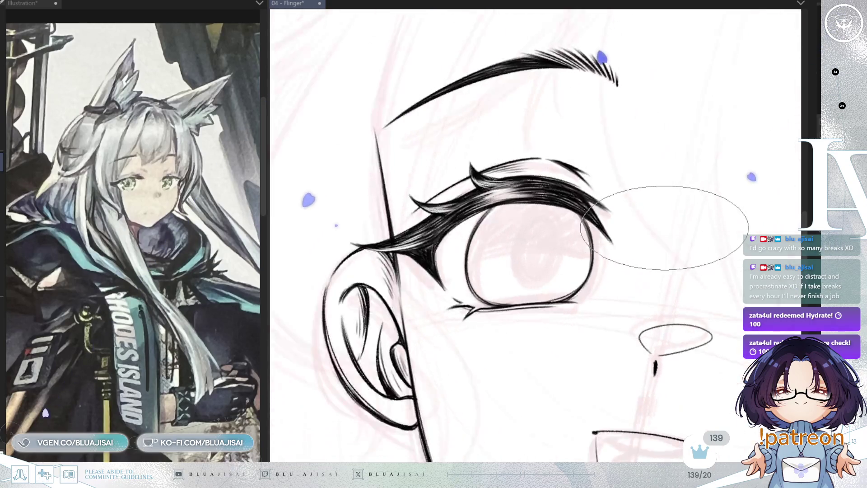
{"action": "key", "text": "equal"}
{"action": "key", "text": "ctrl+minus"}
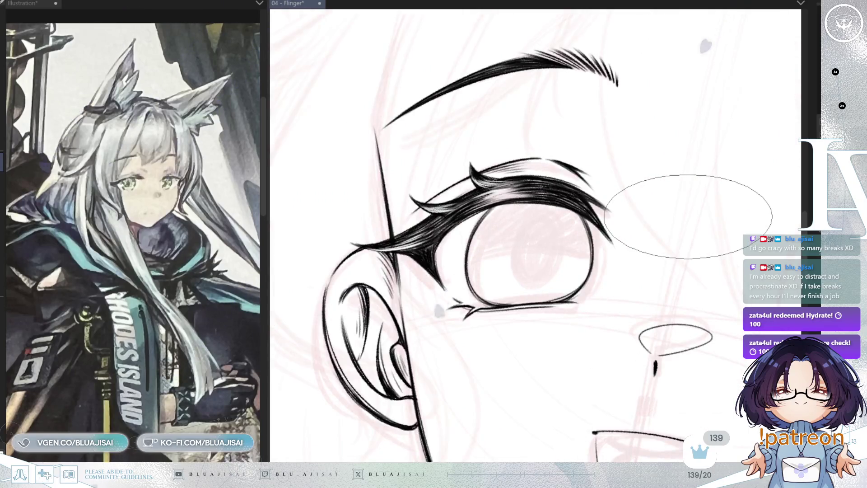
{"action": "key", "text": "equal"}
{"action": "key", "text": "equal"}
{"action": "key", "text": "minus"}
{"action": "key", "text": "minus"}
{"action": "key", "text": "minus"}
{"action": "key", "text": "minus"}
{"action": "key", "text": "minus"}
{"action": "key", "text": "e"}
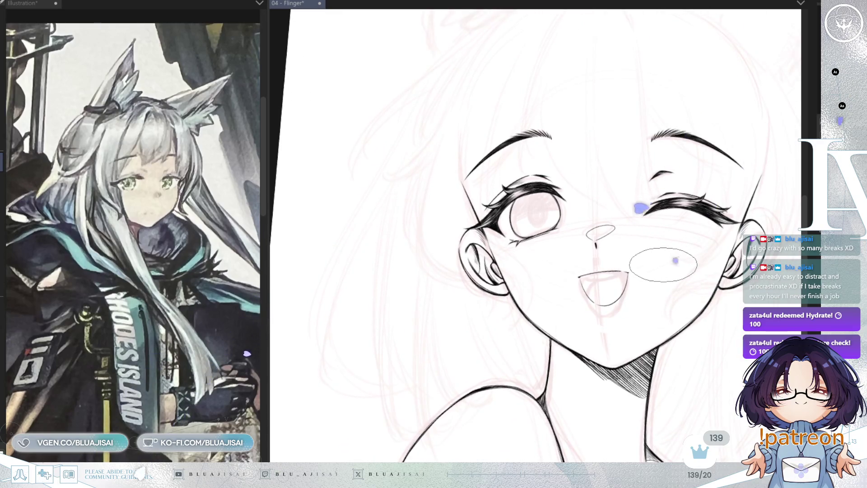
{"action": "key", "text": "minus"}
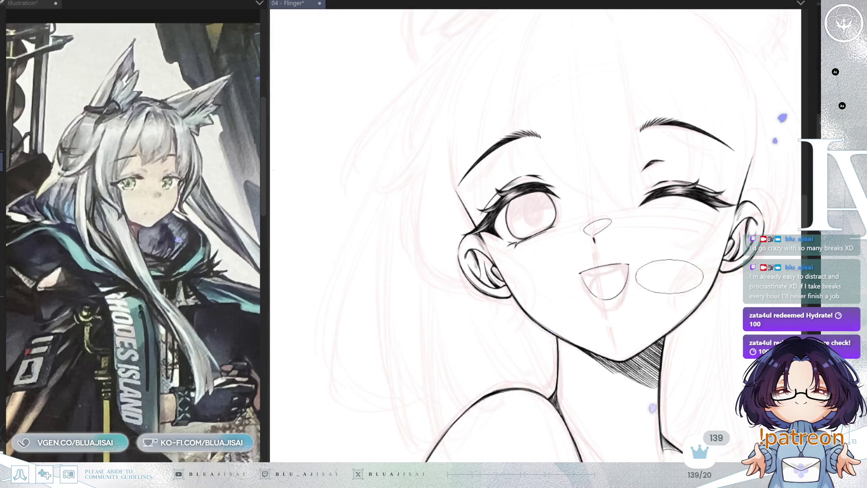
{"action": "scroll", "coordinate": [532, 170], "scroll_direction": "up", "scroll_amount": 4}
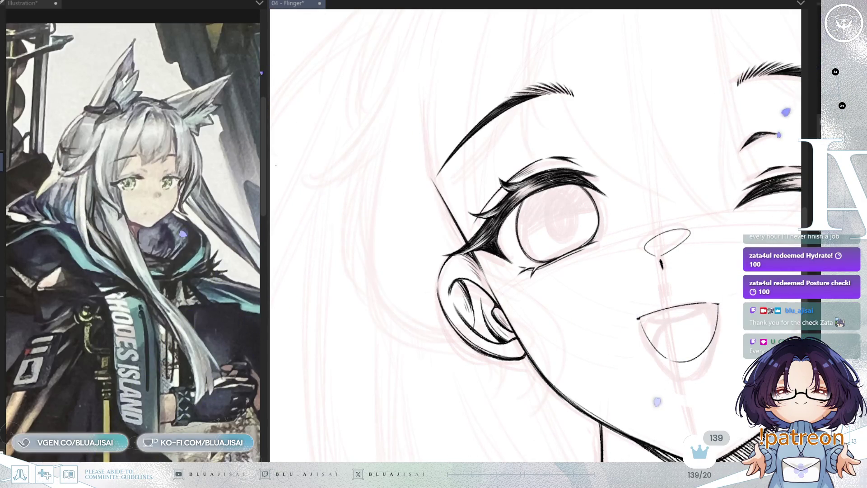
{"action": "scroll", "coordinate": [641, 20], "scroll_direction": "up", "scroll_amount": 3}
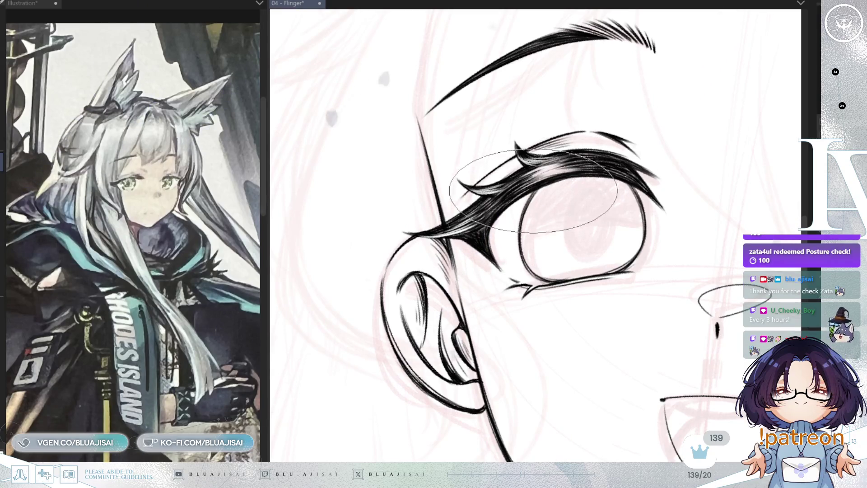
{"action": "key", "text": "minus"}
{"action": "key", "text": "minus"}
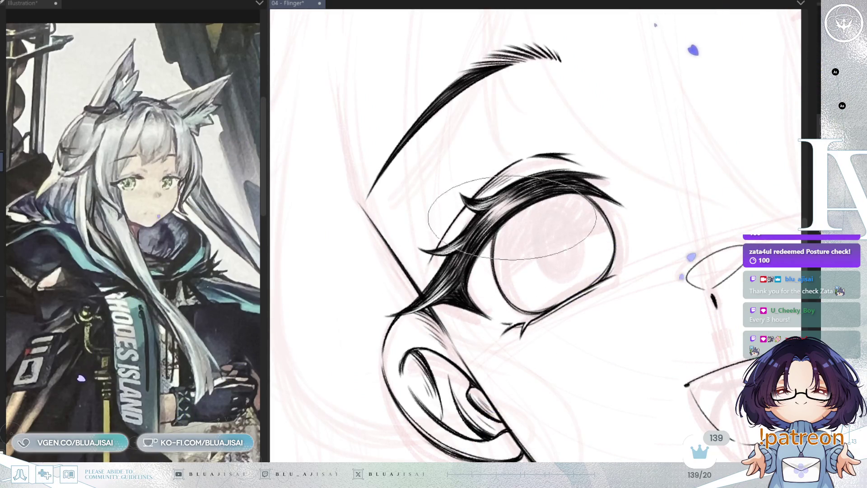
{"action": "key", "text": "asciicircum"}
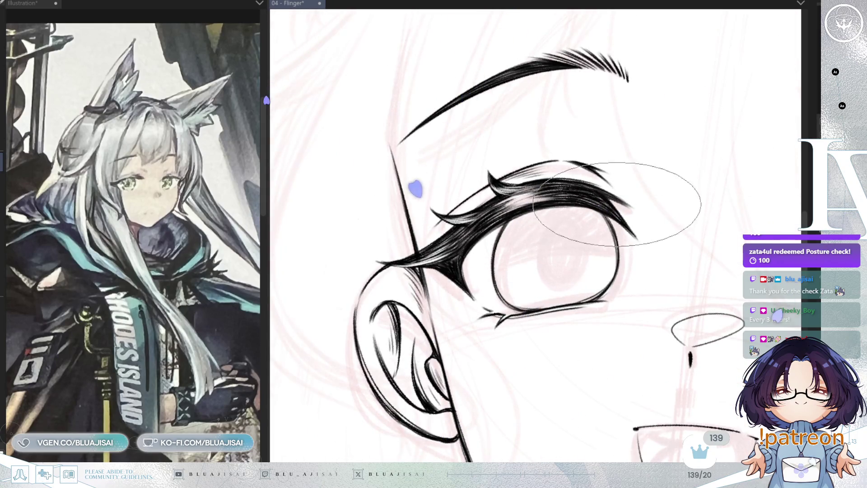
{"action": "scroll", "coordinate": [681, 198], "scroll_direction": "down", "scroll_amount": 2}
{"action": "scroll", "coordinate": [681, 198], "scroll_direction": "down", "scroll_amount": 5}
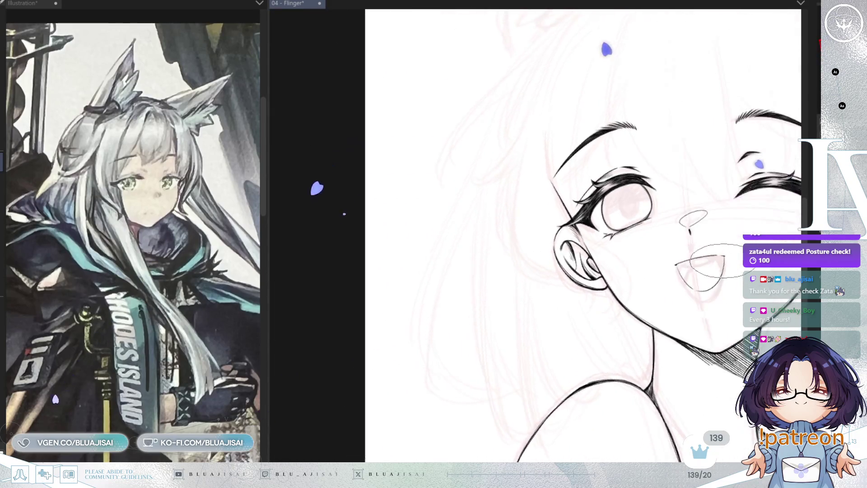
{"action": "scroll", "coordinate": [614, 289], "scroll_direction": "up", "scroll_amount": 4}
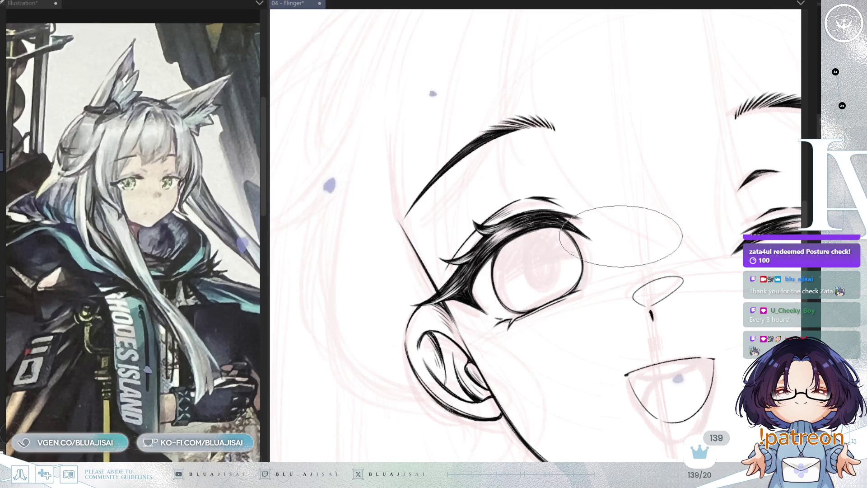
{"action": "scroll", "coordinate": [659, 289], "scroll_direction": "down", "scroll_amount": 5}
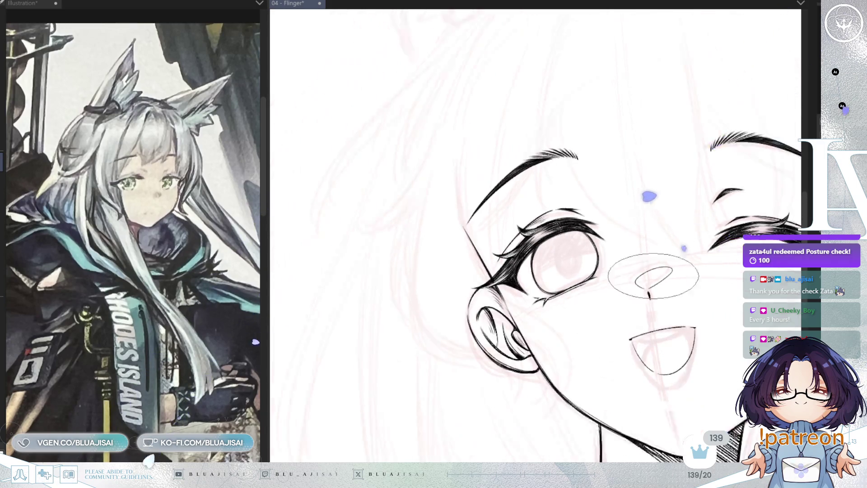
{"action": "mouse_move", "coordinate": [718, 351]}
{"action": "left_mouse_down"}
{"action": "mouse_move", "coordinate": [586, 346]}
{"action": "mouse_move", "coordinate": [571, 337]}
{"action": "mouse_move", "coordinate": [661, 344]}
{"action": "left_mouse_up"}
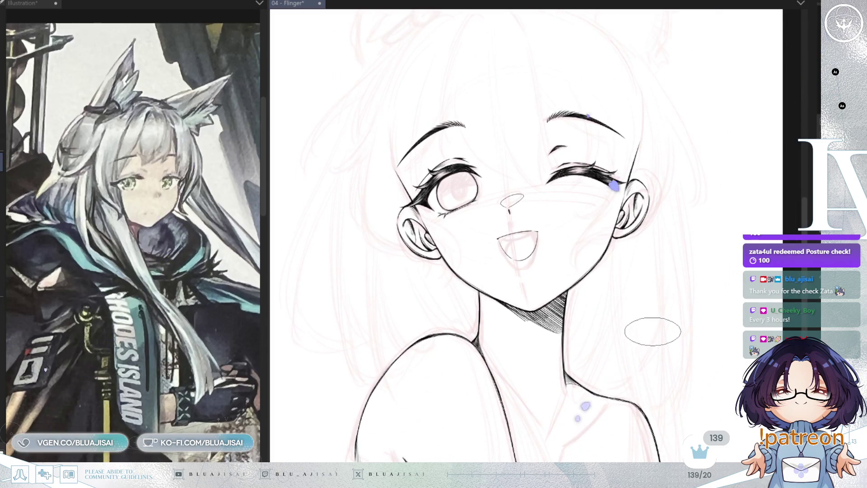
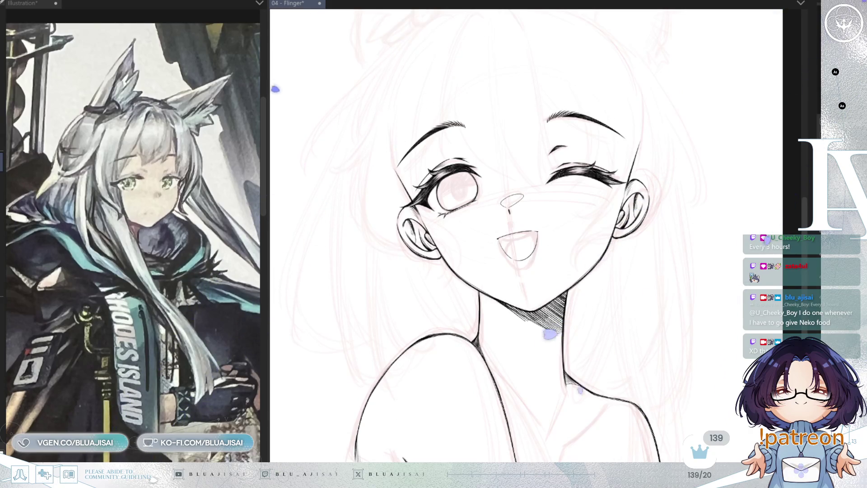
Step: Bring the neck into view, dim the ink lines and mirror the canvas to check proportions
{"action": "mouse_move", "coordinate": [655, 303]}
{"action": "left_mouse_down"}
{"action": "mouse_move", "coordinate": [657, 213]}
{"action": "mouse_move", "coordinate": [638, 306]}
{"action": "mouse_move", "coordinate": [663, 275]}
{"action": "mouse_move", "coordinate": [656, 282]}
{"action": "left_mouse_up"}
{"action": "scroll", "coordinate": [662, 289], "scroll_direction": "down", "scroll_amount": 2}
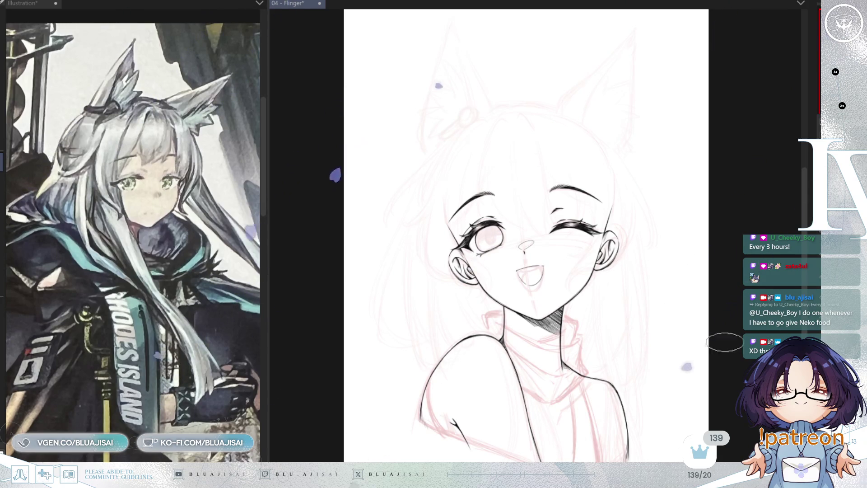
{"action": "scroll", "coordinate": [597, 326], "scroll_direction": "up", "scroll_amount": 5}
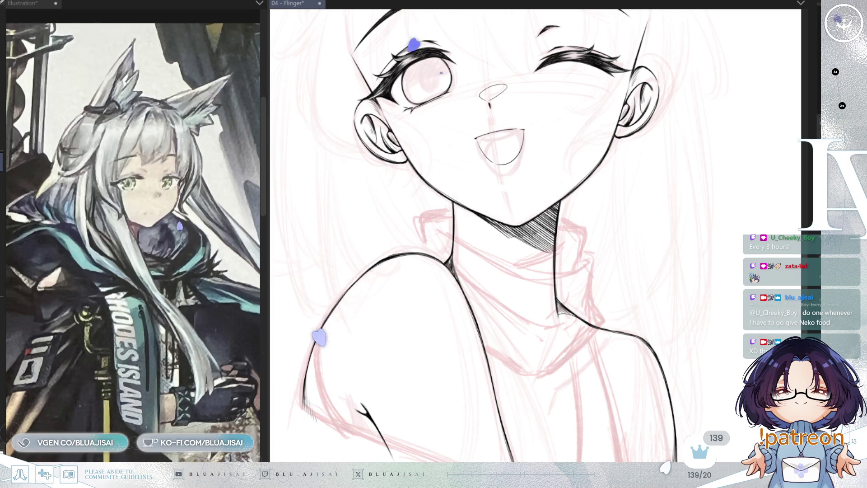
{"action": "key", "text": "ctrl+shift+o"}
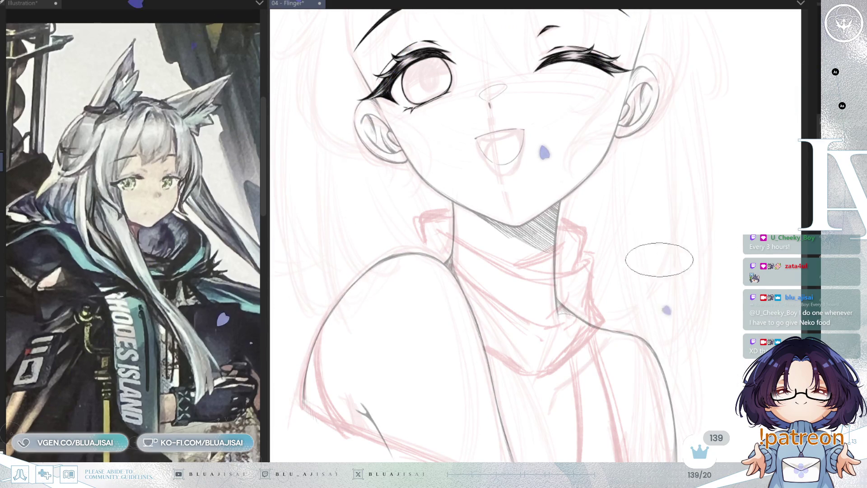
{"action": "key", "text": "h"}
Step: Bring up the full-body reference image in the Illustration window
{"action": "left_click", "coordinate": [194, 360]}
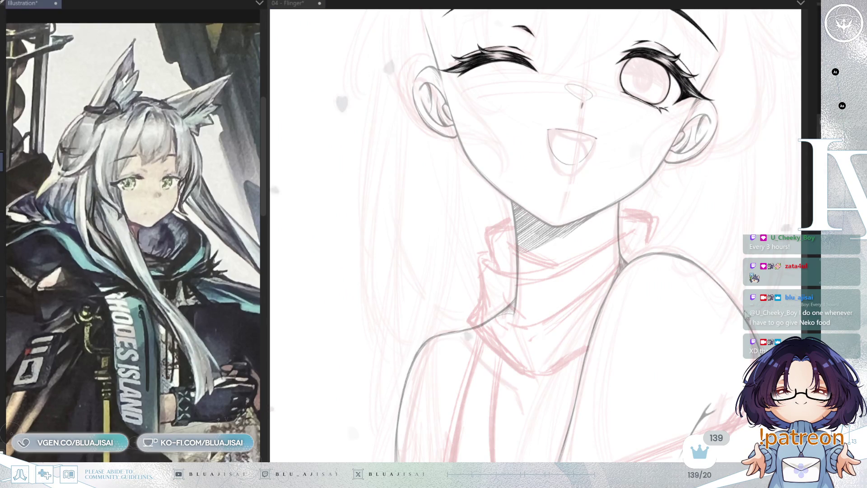
{"action": "scroll", "coordinate": [194, 360], "scroll_direction": "down", "scroll_amount": 5}
{"action": "scroll", "coordinate": [184, 370], "scroll_direction": "up", "scroll_amount": 2}
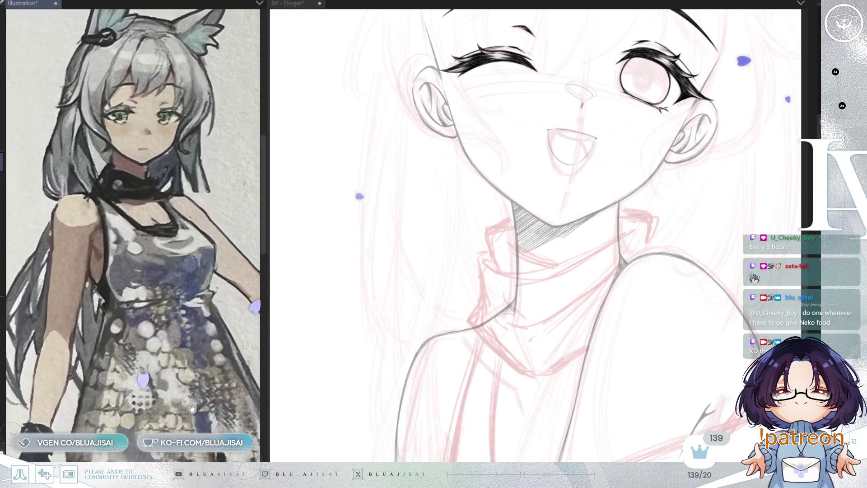
{"action": "scroll", "coordinate": [184, 370], "scroll_direction": "down", "scroll_amount": 3}
{"action": "left_click_drag", "start_coordinate": [201, 428], "coordinate": [201, 423]}
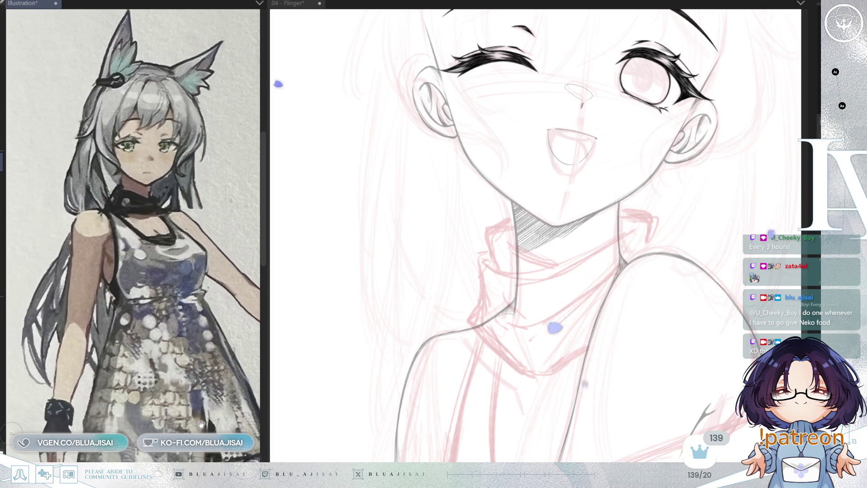
{"action": "left_click", "coordinate": [573, 334]}
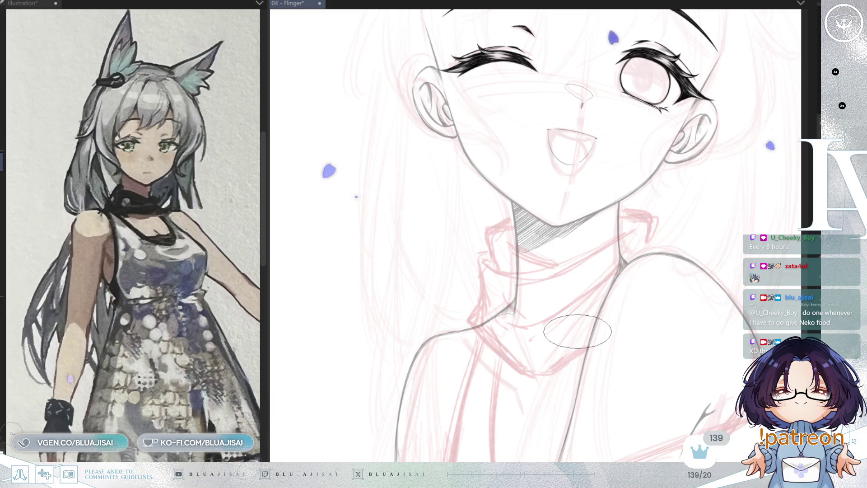
{"action": "scroll", "coordinate": [519, 271], "scroll_direction": "down", "scroll_amount": 3}
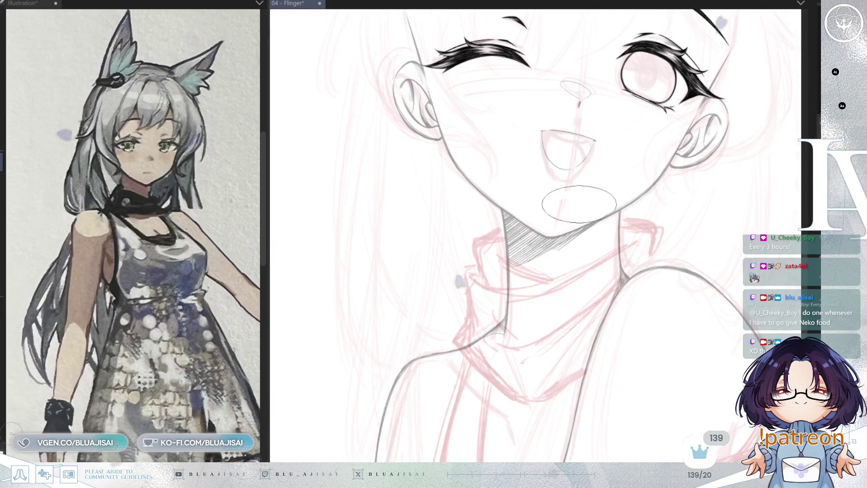
Step: Ink short collar edge lines on both sides of the neck
{"action": "left_click_drag", "start_coordinate": [444, 195], "coordinate": [474, 177]}
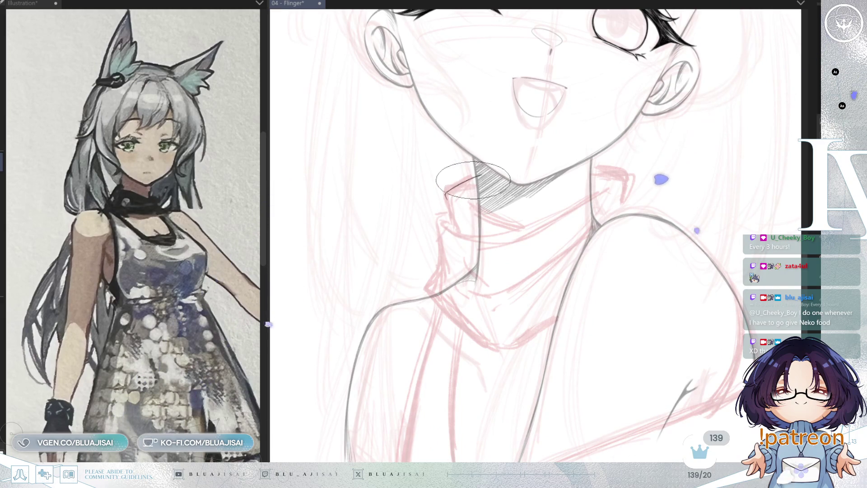
{"action": "left_click_drag", "start_coordinate": [445, 195], "coordinate": [456, 232]}
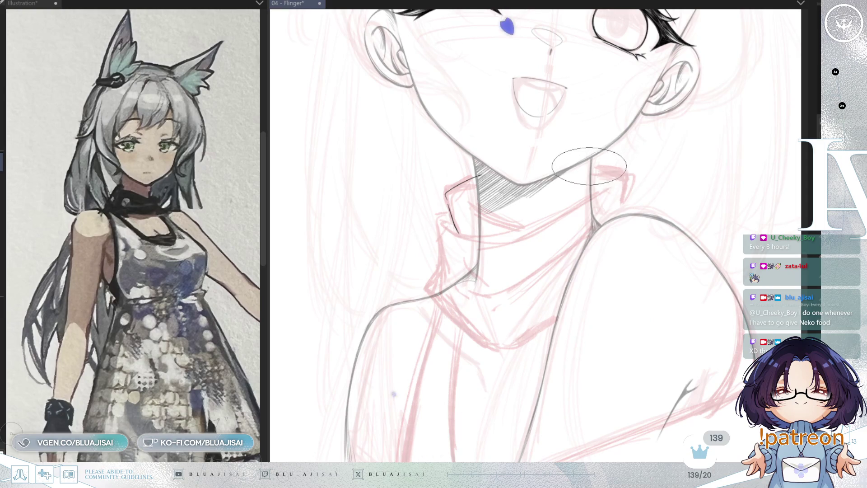
{"action": "left_click_drag", "start_coordinate": [589, 166], "coordinate": [624, 172]}
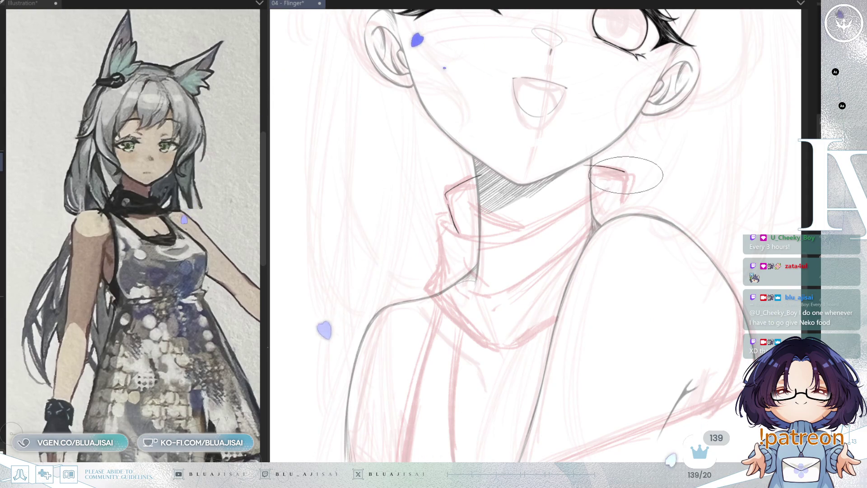
{"action": "key", "text": "h"}
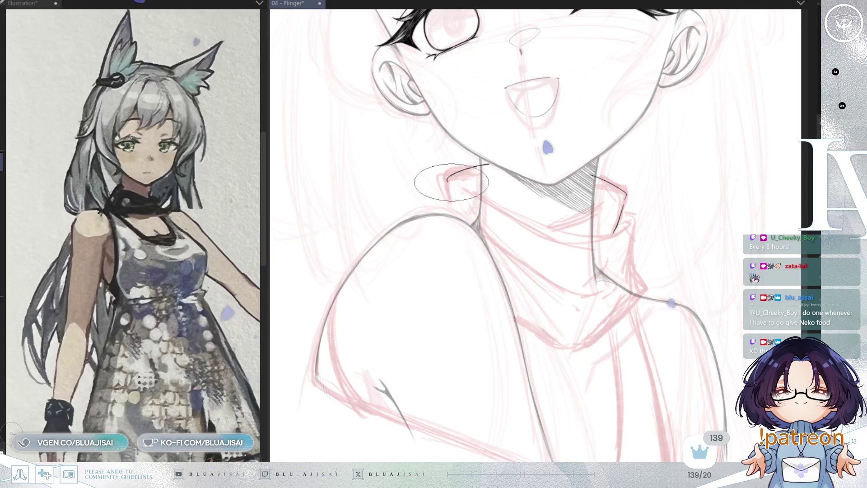
{"action": "left_click_drag", "start_coordinate": [447, 182], "coordinate": [450, 194]}
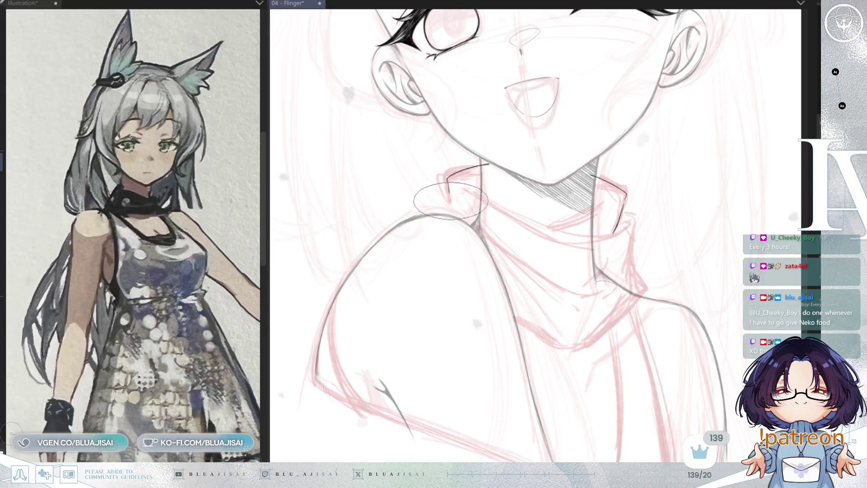
Step: Ink the curved upper collar rim, redrawing it once, and extend the collar toward the shoulder
{"action": "key", "text": "minus"}
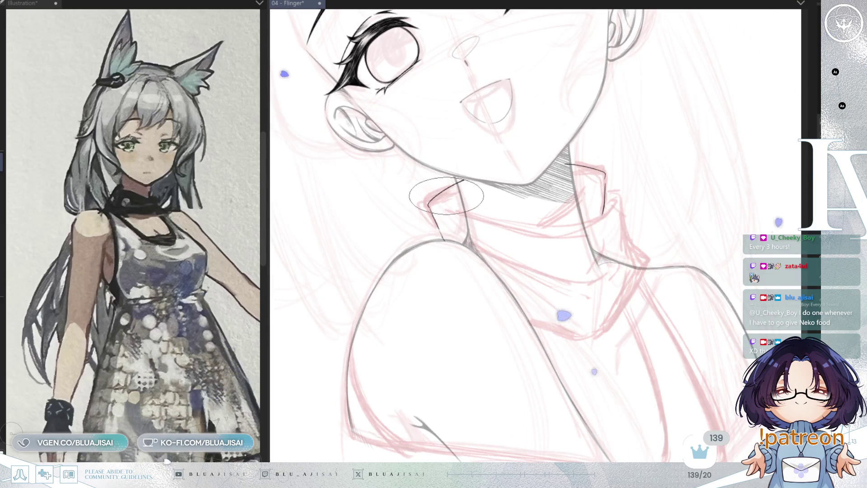
{"action": "left_click_drag", "start_coordinate": [444, 201], "coordinate": [578, 226]}
{"action": "key", "text": "ctrl+z"}
{"action": "left_click_drag", "start_coordinate": [445, 201], "coordinate": [561, 221]}
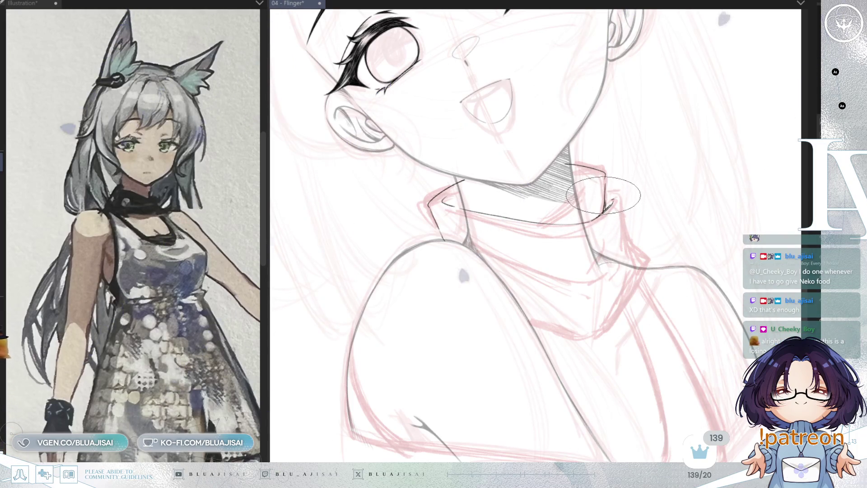
{"action": "key", "text": "h"}
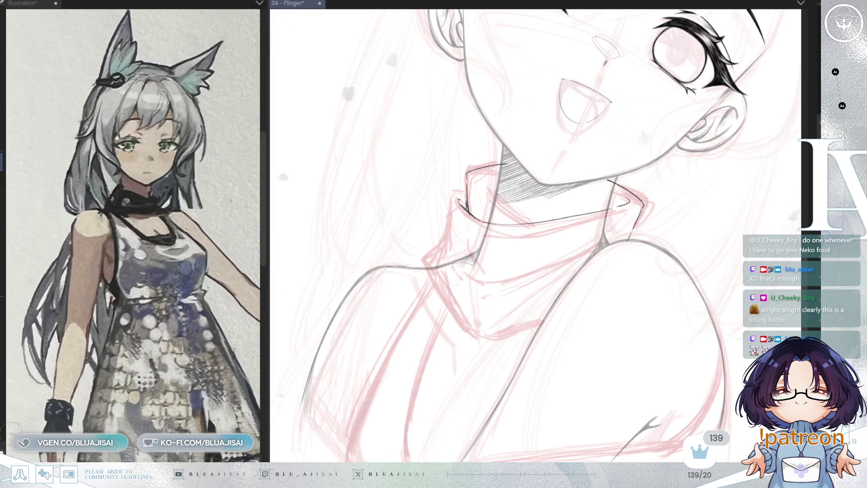
{"action": "mouse_move", "coordinate": [456, 208]}
{"action": "left_mouse_down"}
{"action": "mouse_move", "coordinate": [449, 221]}
{"action": "mouse_move", "coordinate": [456, 219]}
{"action": "left_mouse_up"}
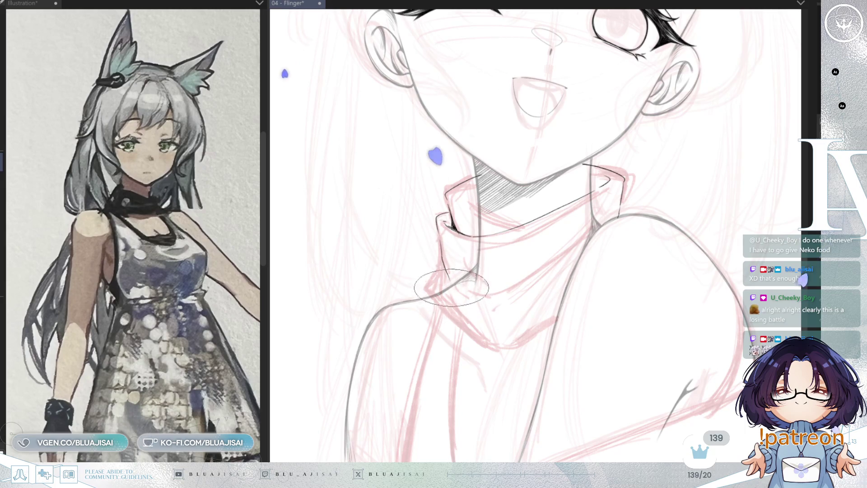
{"action": "left_click_drag", "start_coordinate": [443, 269], "coordinate": [429, 286]}
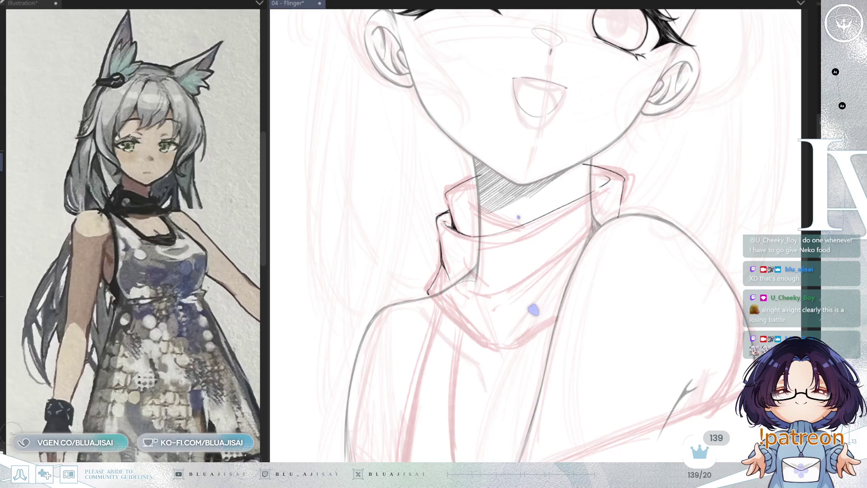
Step: Undo a stray stroke and tilt the view around the lower collar folds
{"action": "key", "text": "ctrl+z"}
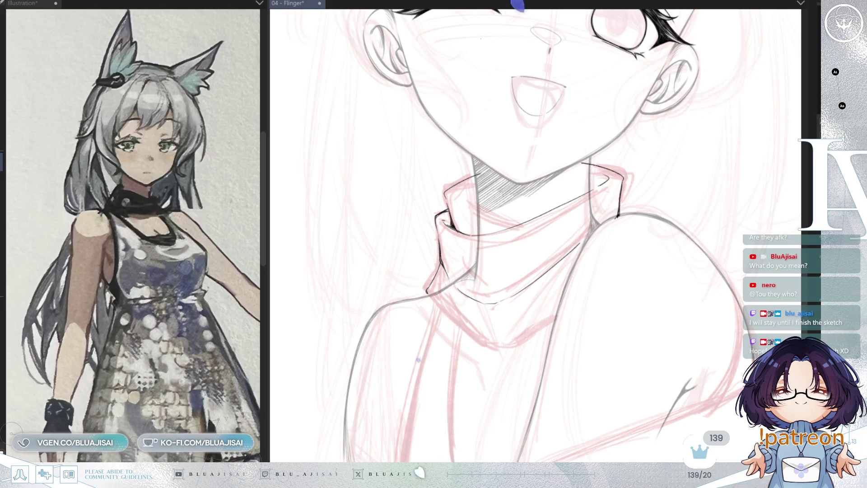
{"action": "mouse_move", "coordinate": [580, 270]}
{"action": "left_mouse_down"}
{"action": "mouse_move", "coordinate": [538, 319]}
{"action": "mouse_move", "coordinate": [503, 310]}
{"action": "mouse_move", "coordinate": [597, 331]}
{"action": "left_mouse_up"}
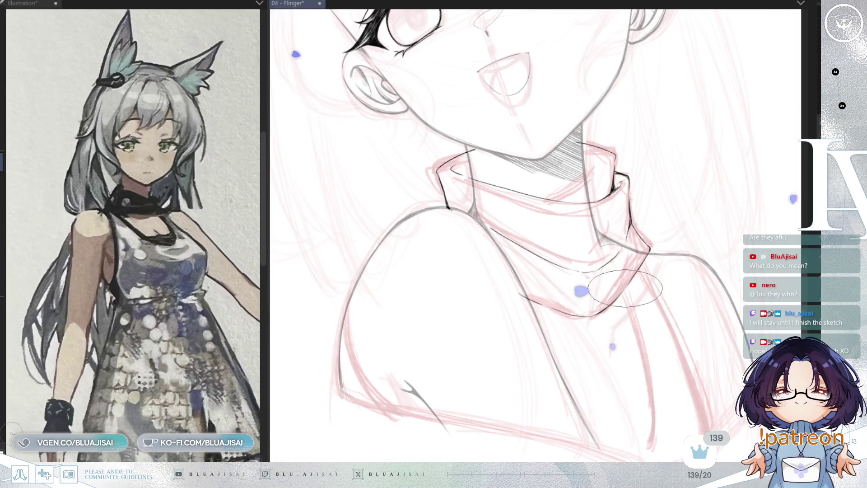
Step: Ink darker layered fold lines on the collar from rotated, mirrored views, then zoom back out
{"action": "scroll", "coordinate": [396, 242], "scroll_direction": "up", "scroll_amount": 3}
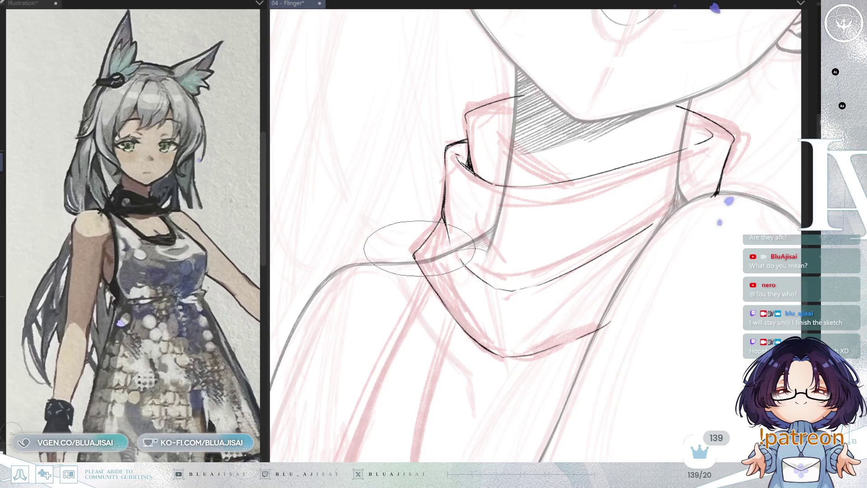
{"action": "scroll", "coordinate": [416, 253], "scroll_direction": "up", "scroll_amount": 2}
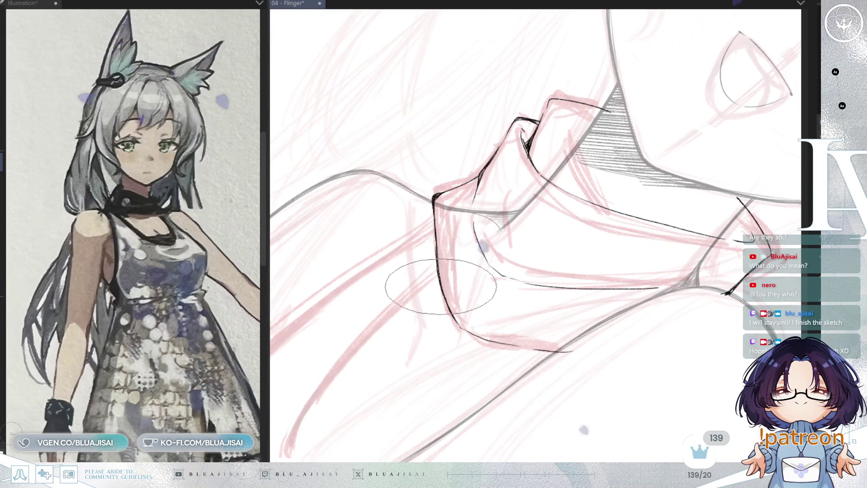
{"action": "key", "text": "ctrl+at"}
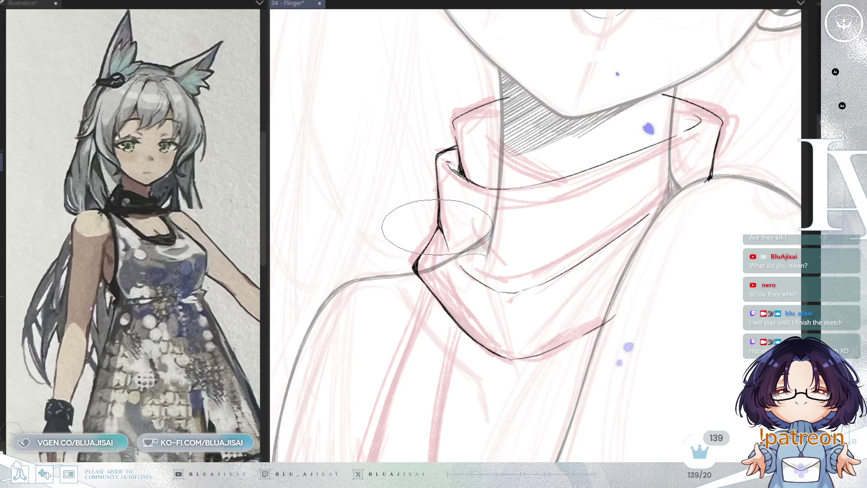
{"action": "mouse_move", "coordinate": [710, 228]}
{"action": "left_mouse_down"}
{"action": "mouse_move", "coordinate": [678, 228]}
{"action": "mouse_move", "coordinate": [551, 170]}
{"action": "left_mouse_up"}
{"action": "key", "text": "m"}
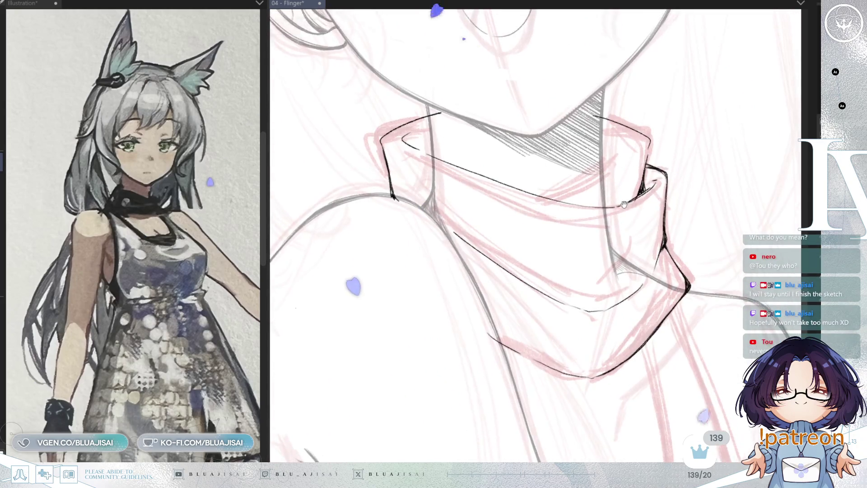
{"action": "key", "text": "4"}
{"action": "key", "text": "4"}
{"action": "key", "text": "4"}
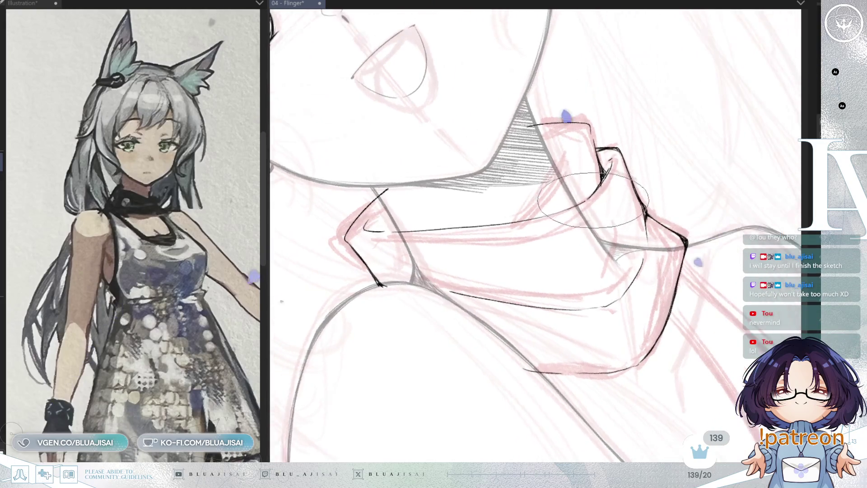
{"action": "key", "text": "4"}
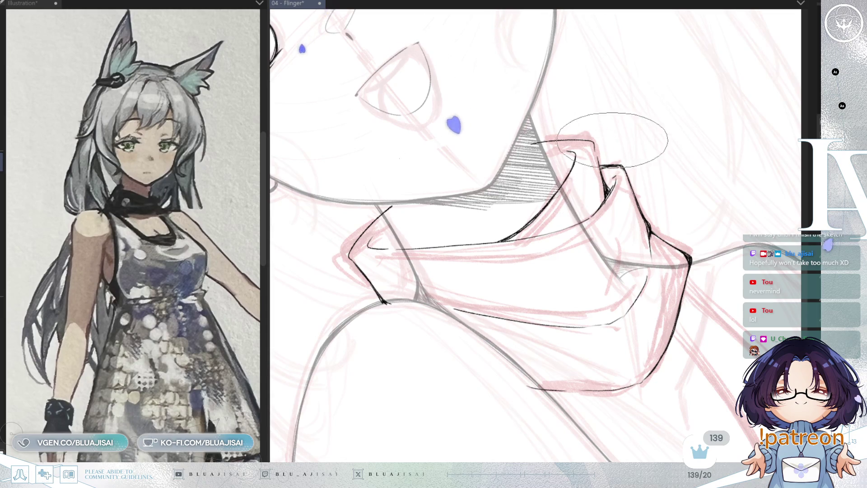
{"action": "key", "text": "minus"}
{"action": "key", "text": "minus"}
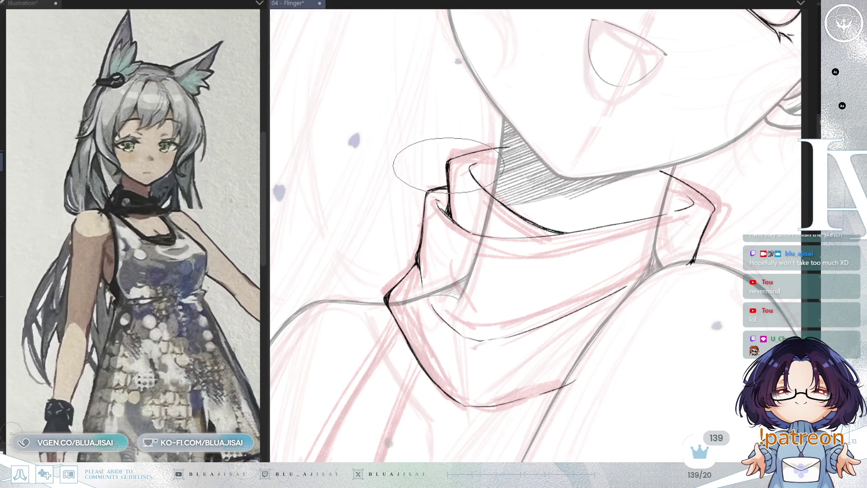
{"action": "key", "text": "ctrl+0"}
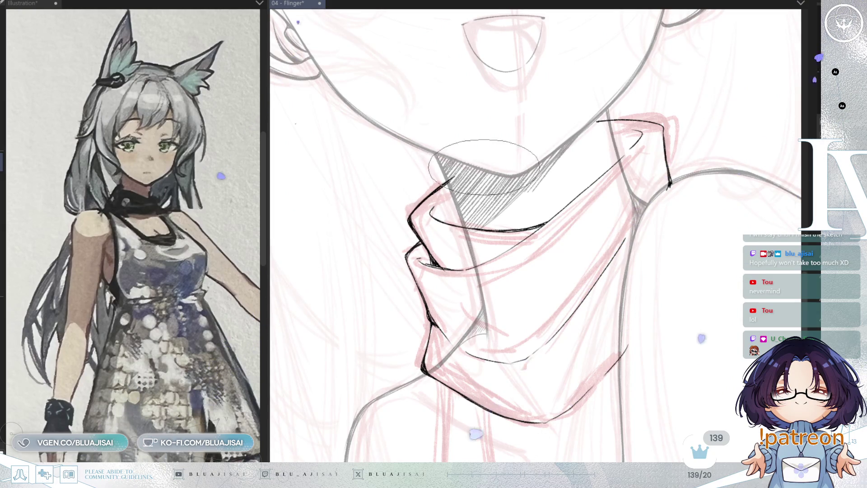
{"action": "scroll", "coordinate": [483, 167], "scroll_direction": "down", "scroll_amount": 5}
{"action": "mouse_move", "coordinate": [650, 289]}
{"action": "left_mouse_down"}
{"action": "mouse_move", "coordinate": [655, 231]}
{"action": "mouse_move", "coordinate": [623, 149]}
{"action": "mouse_move", "coordinate": [587, 181]}
{"action": "mouse_move", "coordinate": [505, 216]}
{"action": "left_mouse_up"}
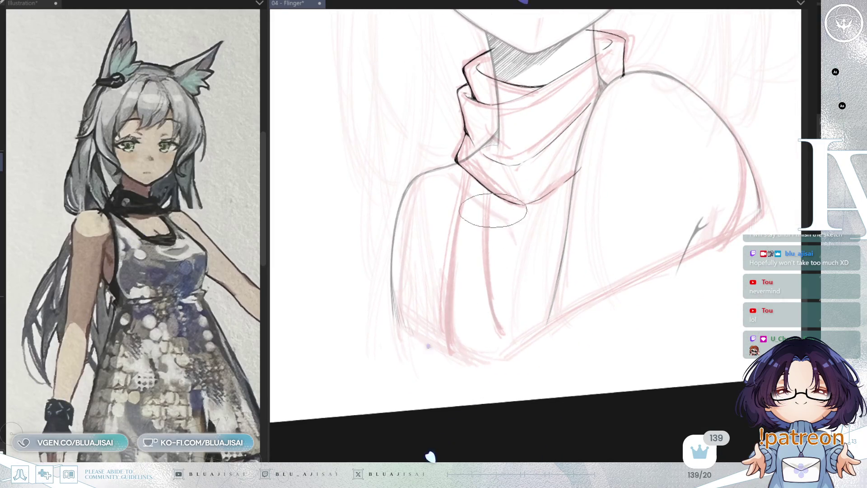
Step: Ink the arm's outer line in black and add hatching at its base
{"action": "left_click_drag", "start_coordinate": [448, 359], "coordinate": [465, 180]}
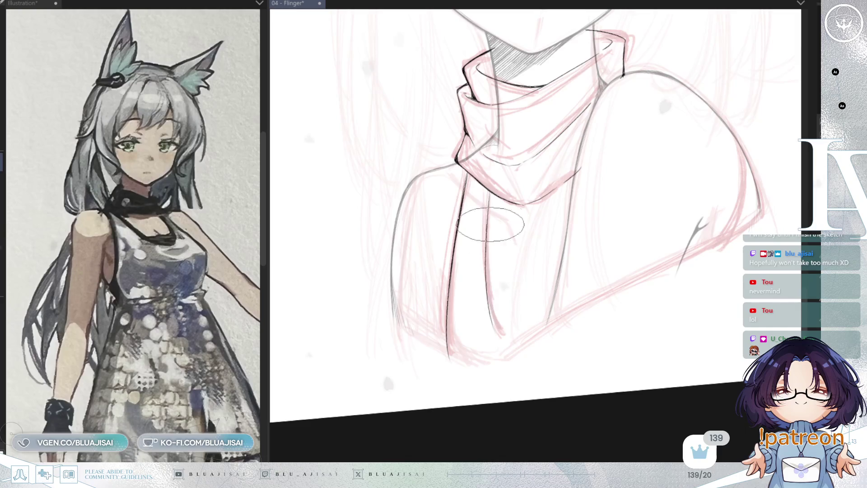
{"action": "left_click_drag", "start_coordinate": [487, 253], "coordinate": [506, 347]}
{"action": "scroll", "coordinate": [488, 235], "scroll_direction": "up", "scroll_amount": 1}
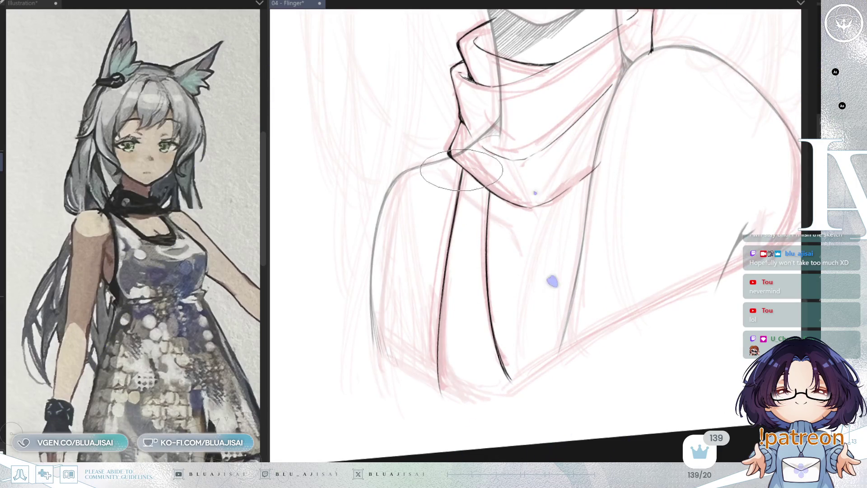
{"action": "mouse_move", "coordinate": [471, 204]}
{"action": "left_mouse_down"}
{"action": "mouse_move", "coordinate": [482, 224]}
{"action": "mouse_move", "coordinate": [465, 216]}
{"action": "left_mouse_up"}
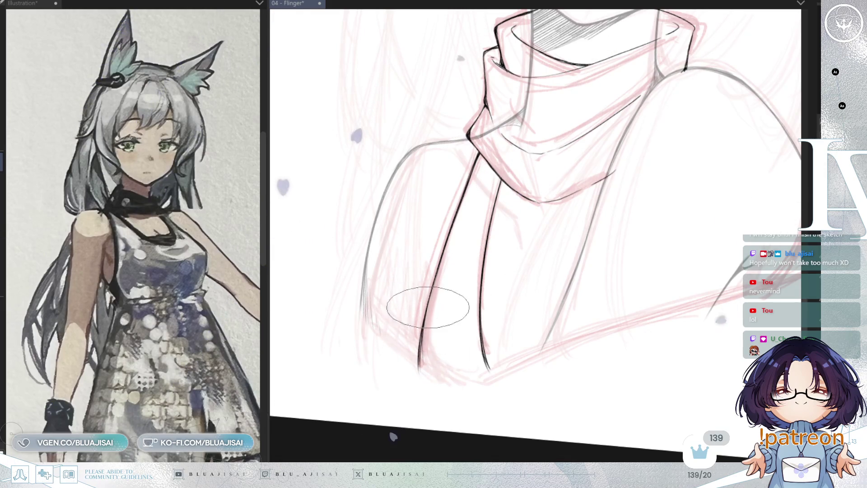
{"action": "left_click_drag", "start_coordinate": [429, 299], "coordinate": [444, 382]}
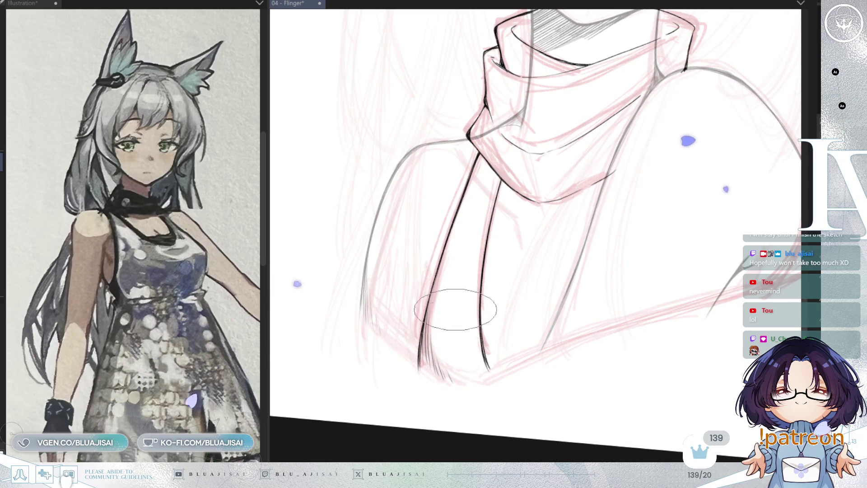
Step: Ink the shoulder's outer outline over the red sketch
{"action": "left_click_drag", "start_coordinate": [691, 172], "coordinate": [646, 193]}
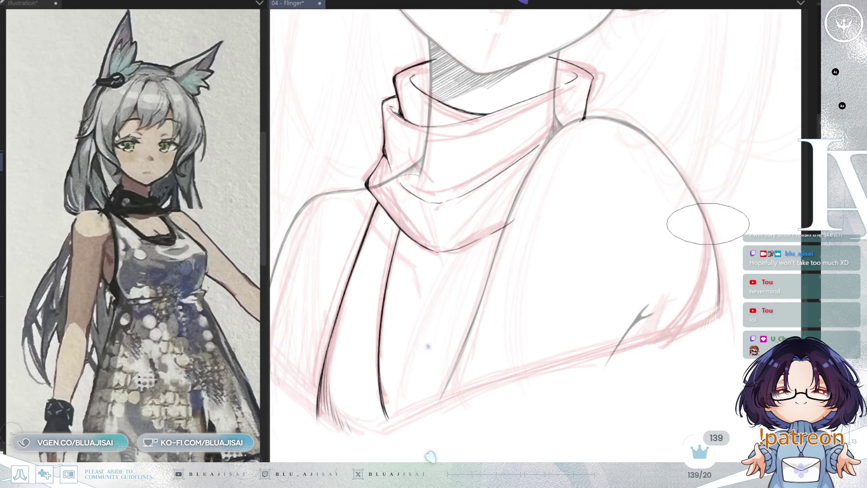
{"action": "left_click_drag", "start_coordinate": [705, 226], "coordinate": [658, 337]}
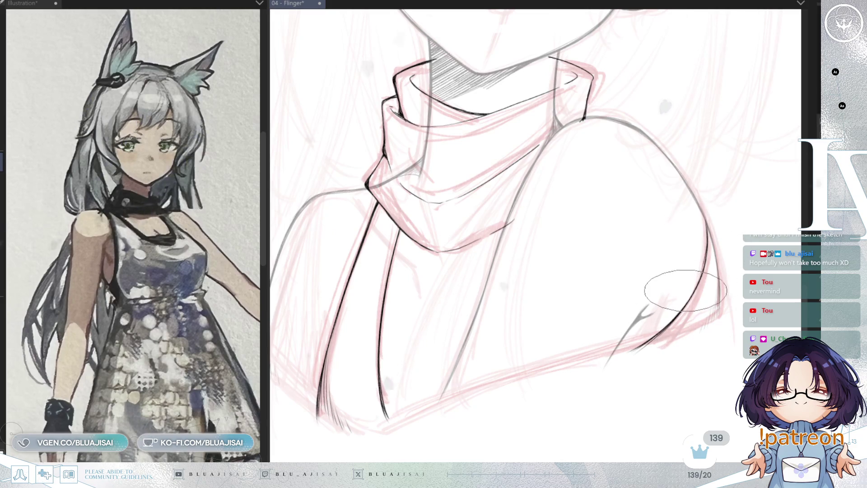
{"action": "key", "text": "h"}
{"action": "scroll", "coordinate": [401, 184], "scroll_direction": "down", "scroll_amount": 1}
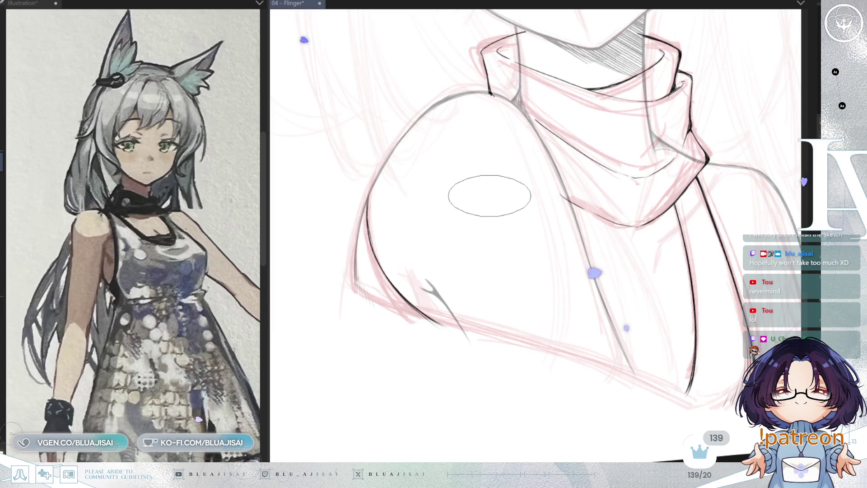
{"action": "scroll", "coordinate": [484, 206], "scroll_direction": "down", "scroll_amount": 1}
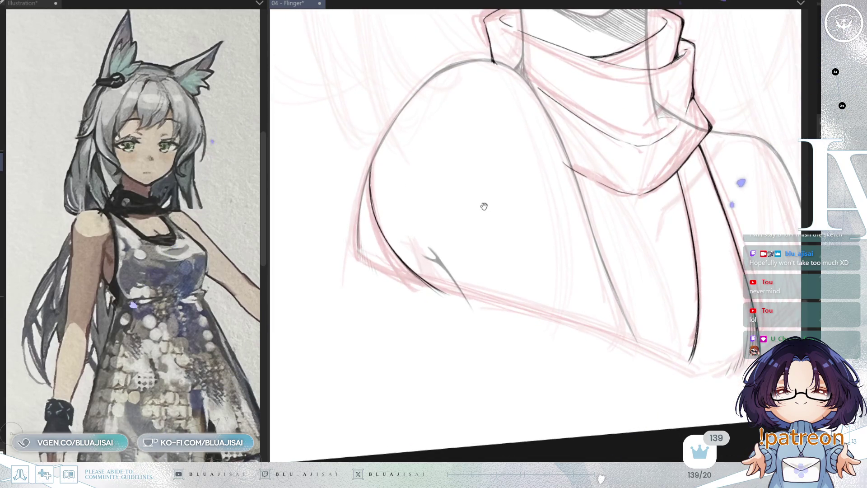
{"action": "scroll", "coordinate": [483, 206], "scroll_direction": "up", "scroll_amount": 3}
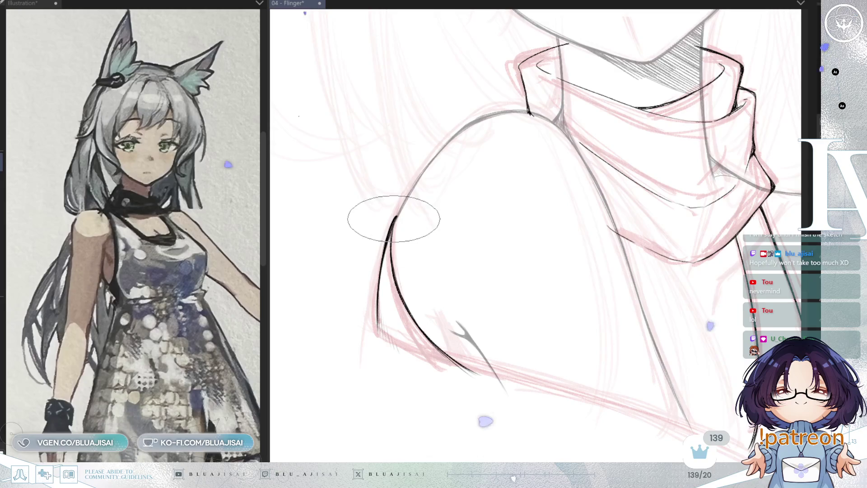
{"action": "scroll", "coordinate": [394, 261], "scroll_direction": "up", "scroll_amount": 2}
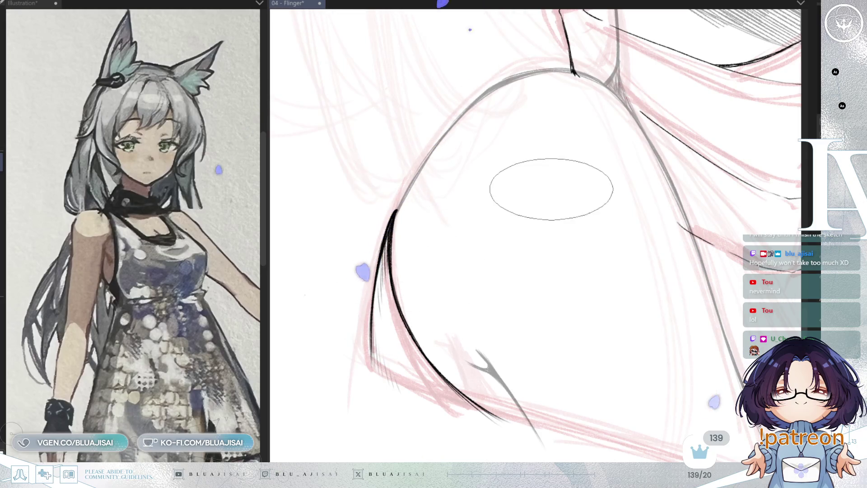
{"action": "scroll", "coordinate": [551, 189], "scroll_direction": "down", "scroll_amount": 3}
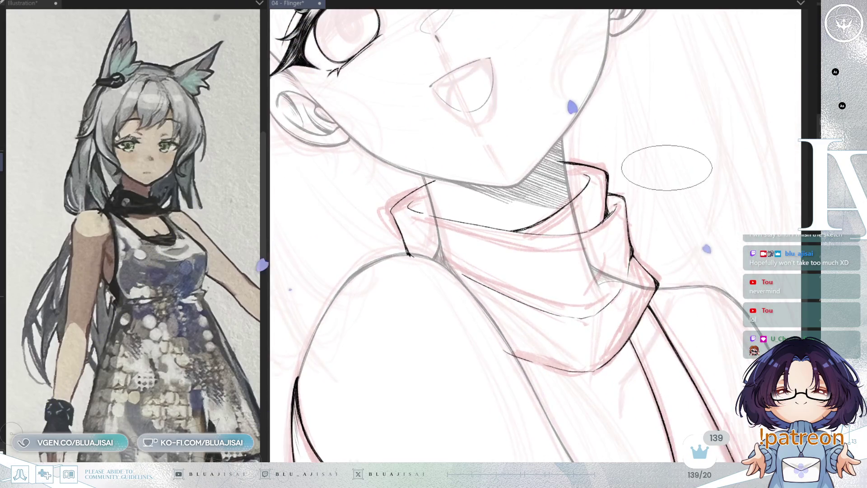
{"action": "scroll", "coordinate": [667, 168], "scroll_direction": "down", "scroll_amount": 4}
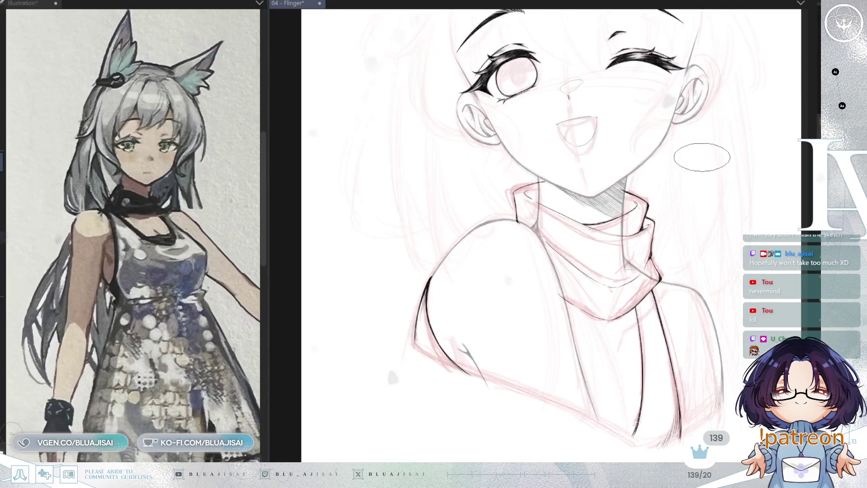
{"action": "scroll", "coordinate": [701, 157], "scroll_direction": "up", "scroll_amount": 2}
{"action": "scroll", "coordinate": [429, 189], "scroll_direction": "up", "scroll_amount": 1}
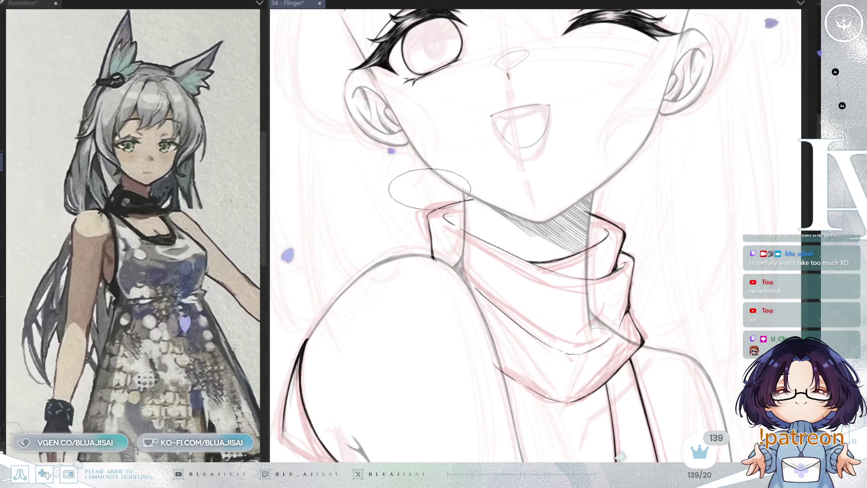
Step: Ink the turtleneck's neckline edge, then return the view upright and unmirrored
{"action": "left_click_drag", "start_coordinate": [491, 220], "coordinate": [471, 218]}
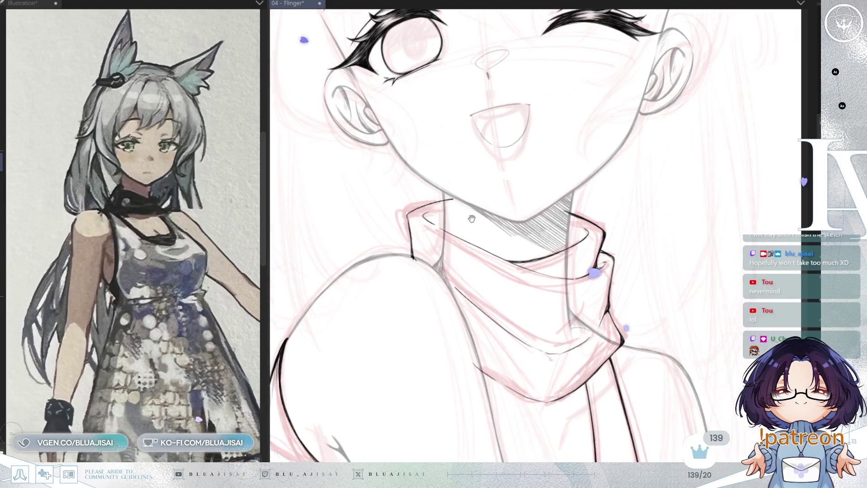
{"action": "scroll", "coordinate": [466, 219], "scroll_direction": "up", "scroll_amount": 1}
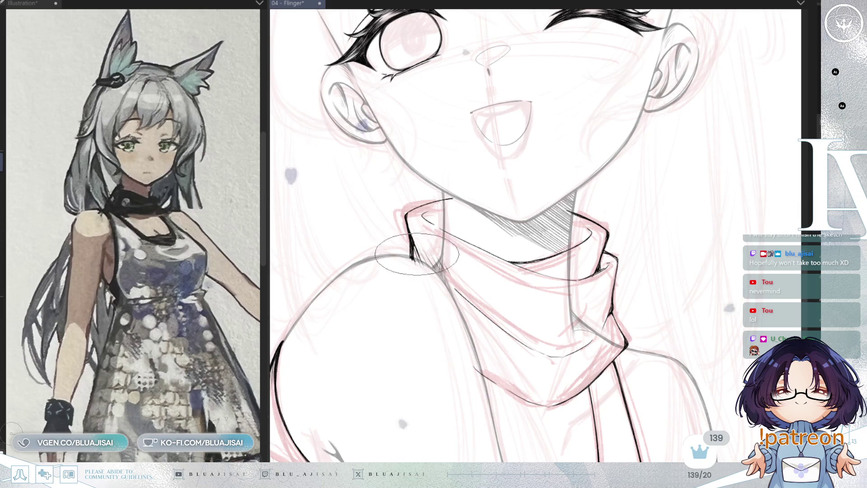
{"action": "key", "text": "minus"}
{"action": "key", "text": "minus"}
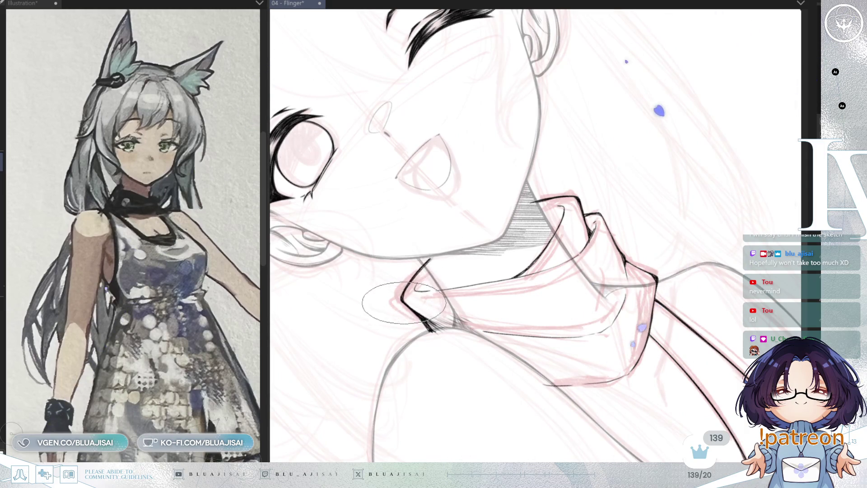
{"action": "key", "text": "minus"}
{"action": "key", "text": "minus"}
{"action": "key", "text": "minus"}
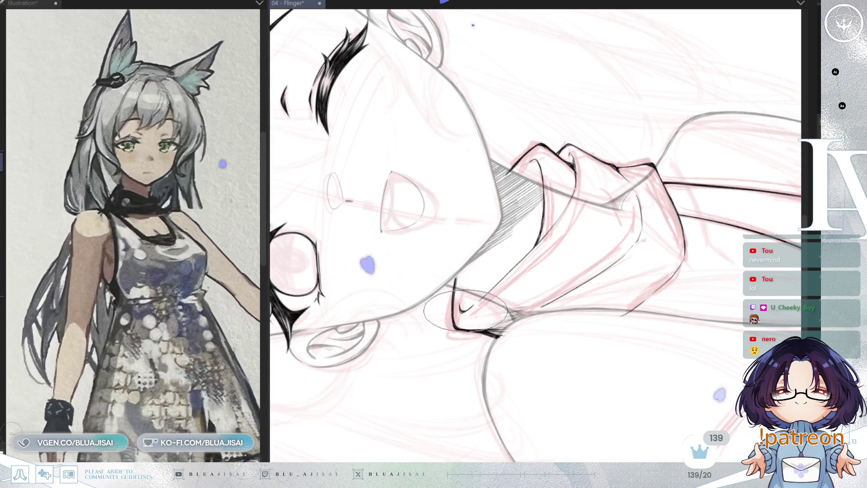
{"action": "left_click_drag", "start_coordinate": [462, 311], "coordinate": [535, 243]}
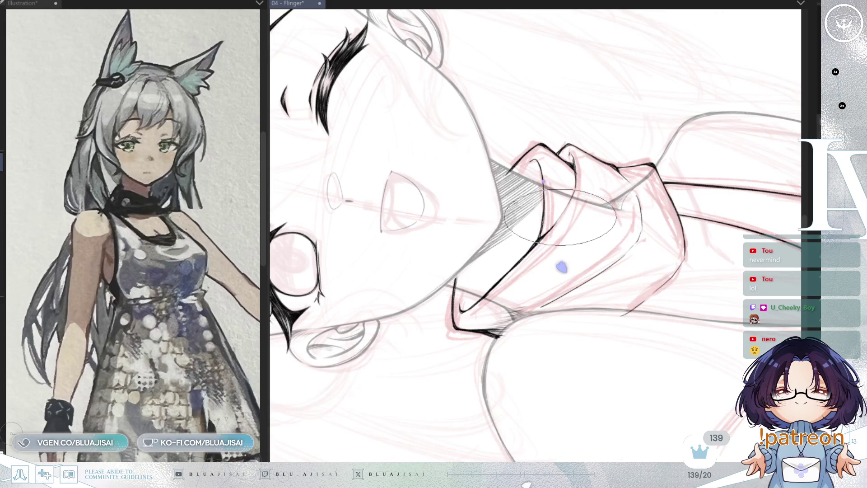
{"action": "left_click_drag", "start_coordinate": [576, 169], "coordinate": [587, 163]}
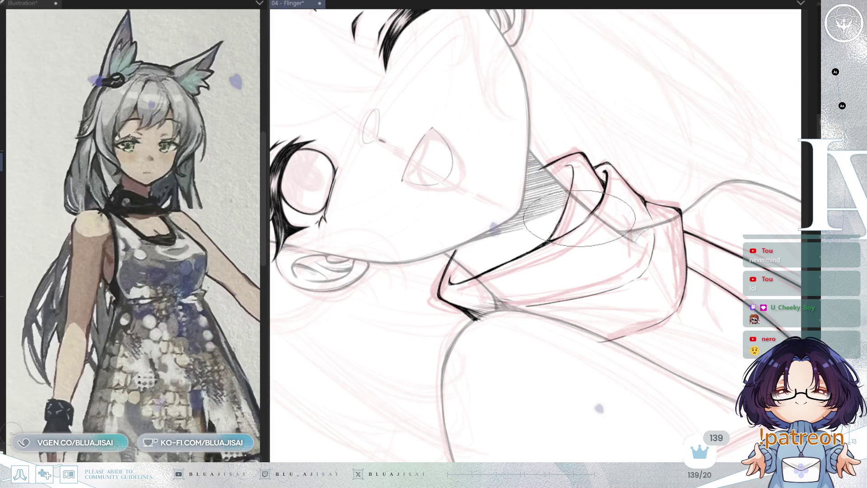
{"action": "mouse_move", "coordinate": [573, 207]}
{"action": "left_mouse_down"}
{"action": "mouse_move", "coordinate": [590, 170]}
{"action": "mouse_move", "coordinate": [561, 184]}
{"action": "mouse_move", "coordinate": [567, 225]}
{"action": "mouse_move", "coordinate": [553, 232]}
{"action": "left_mouse_up"}
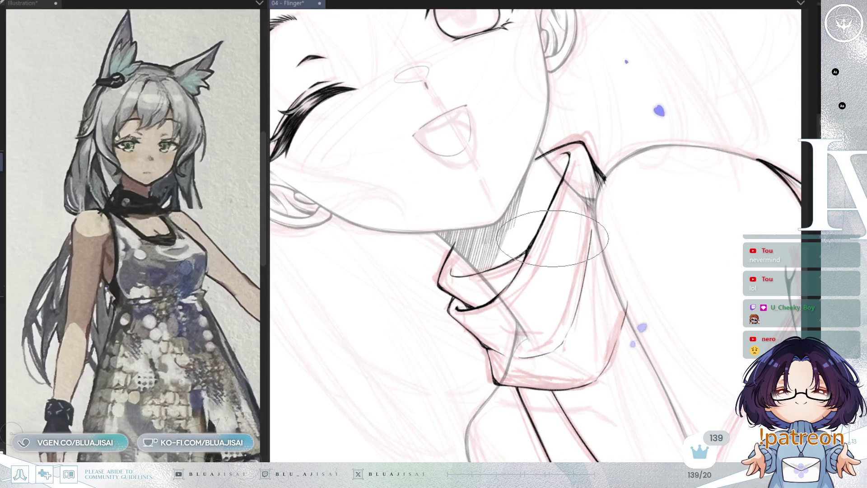
{"action": "left_click_drag", "start_coordinate": [561, 276], "coordinate": [561, 277]}
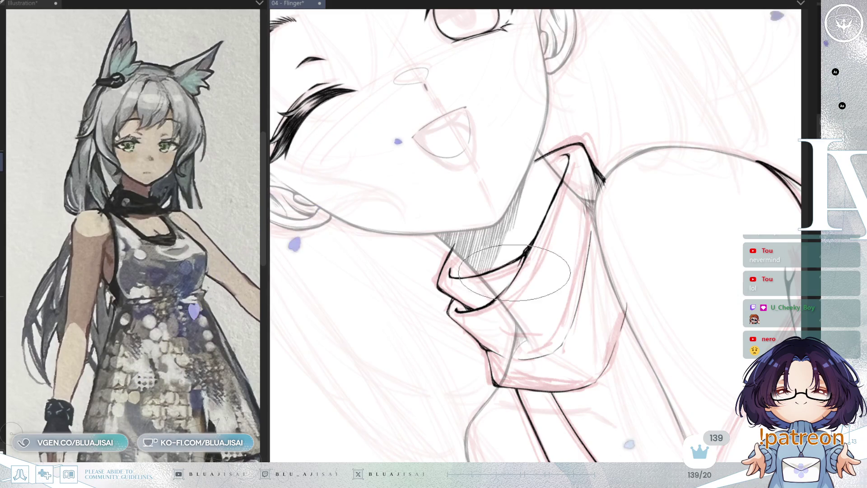
{"action": "key", "text": "h"}
{"action": "key", "text": "h"}
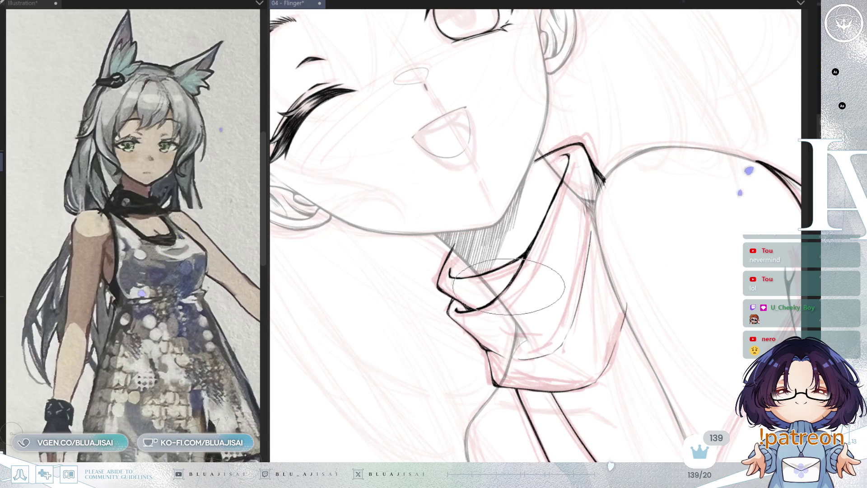
{"action": "key", "text": "asciicircum"}
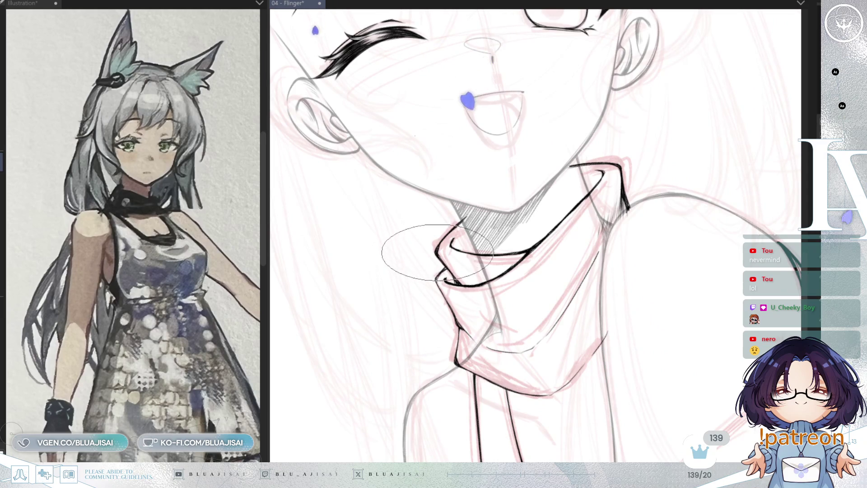
Step: Hatch fine grey shadow strokes inside the collar under the chin
{"action": "key", "text": "minus"}
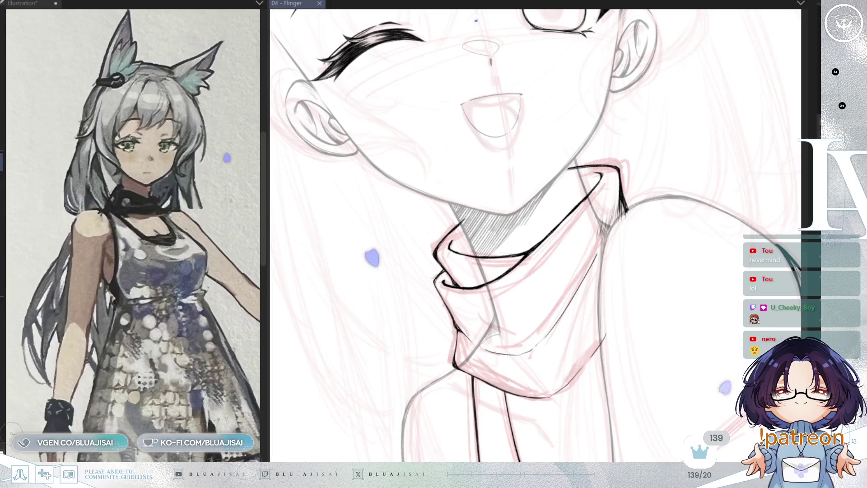
{"action": "mouse_move", "coordinate": [451, 237]}
{"action": "left_mouse_down"}
{"action": "mouse_move", "coordinate": [469, 221]}
{"action": "mouse_move", "coordinate": [447, 248]}
{"action": "left_mouse_up"}
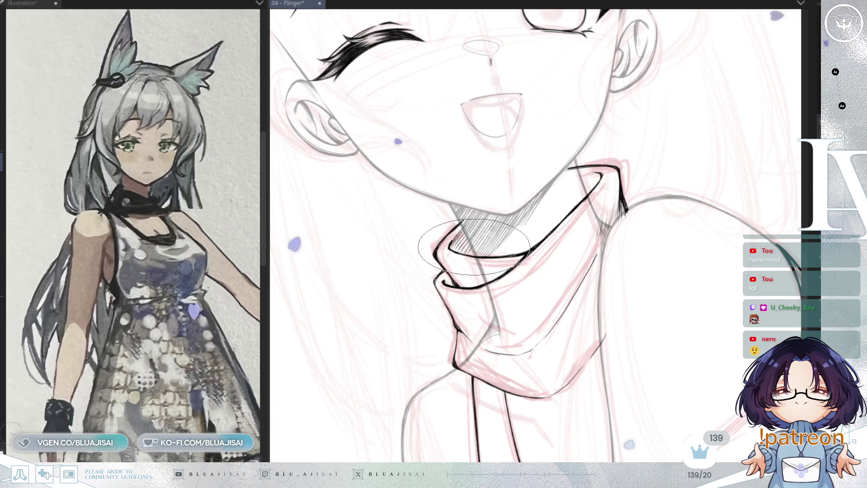
{"action": "left_click_drag", "start_coordinate": [587, 173], "coordinate": [581, 199]}
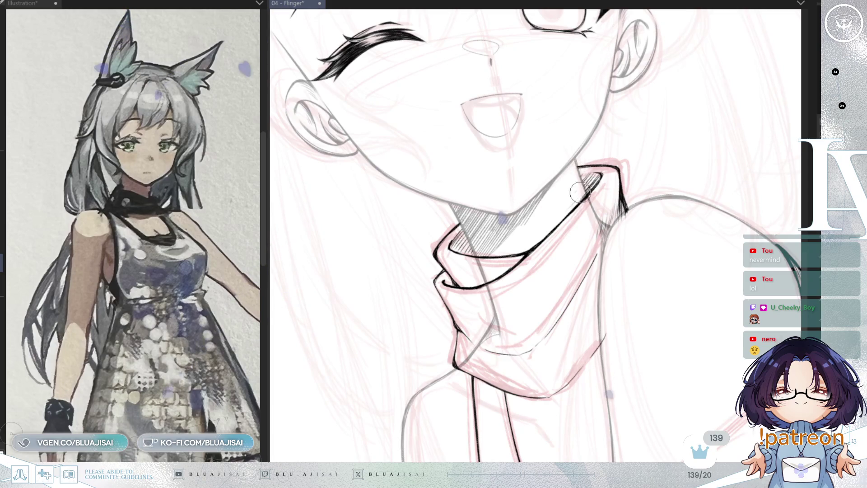
{"action": "mouse_move", "coordinate": [518, 219]}
{"action": "left_mouse_down"}
{"action": "mouse_move", "coordinate": [490, 222]}
{"action": "mouse_move", "coordinate": [506, 240]}
{"action": "mouse_move", "coordinate": [434, 213]}
{"action": "left_mouse_up"}
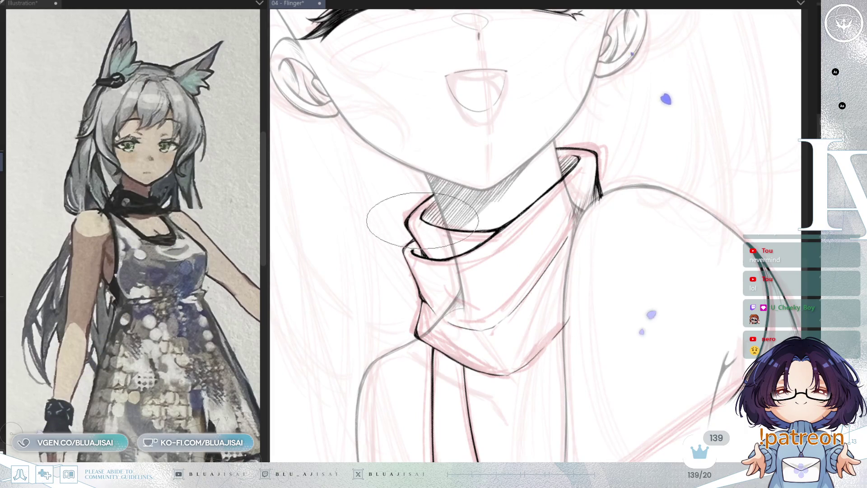
{"action": "left_click_drag", "start_coordinate": [471, 296], "coordinate": [418, 222]}
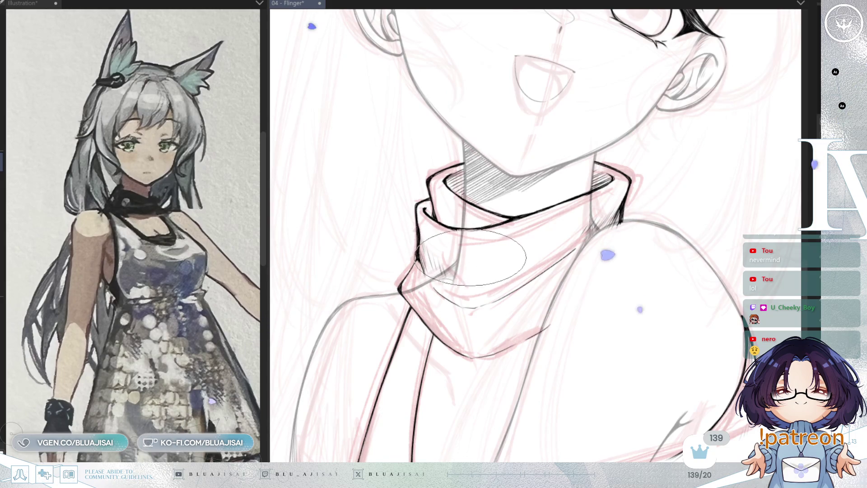
Step: Extend the collar's lower fold line up toward the shoulder, then check it mirrored and level
{"action": "scroll", "coordinate": [466, 272], "scroll_direction": "down", "scroll_amount": 1}
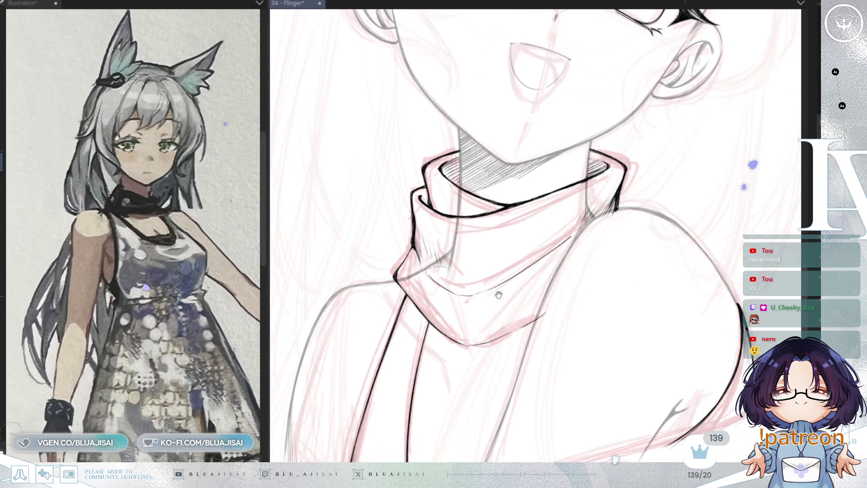
{"action": "left_click_drag", "start_coordinate": [499, 294], "coordinate": [491, 281]}
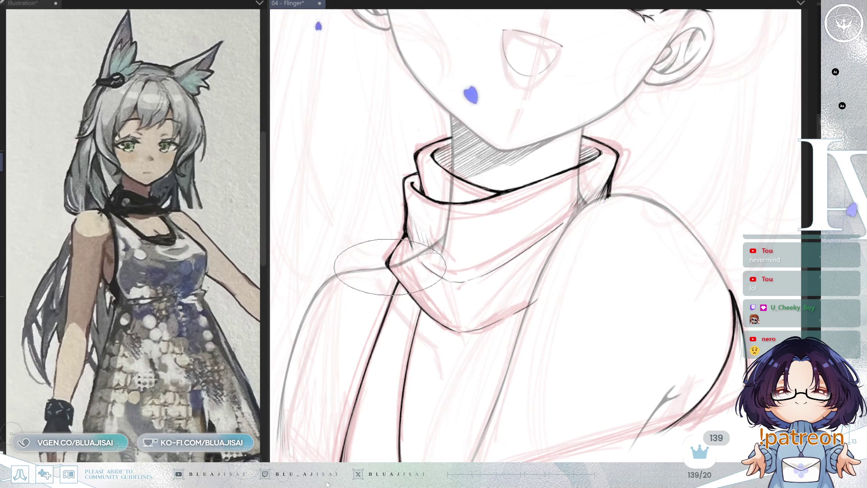
{"action": "key", "text": "asciicircum"}
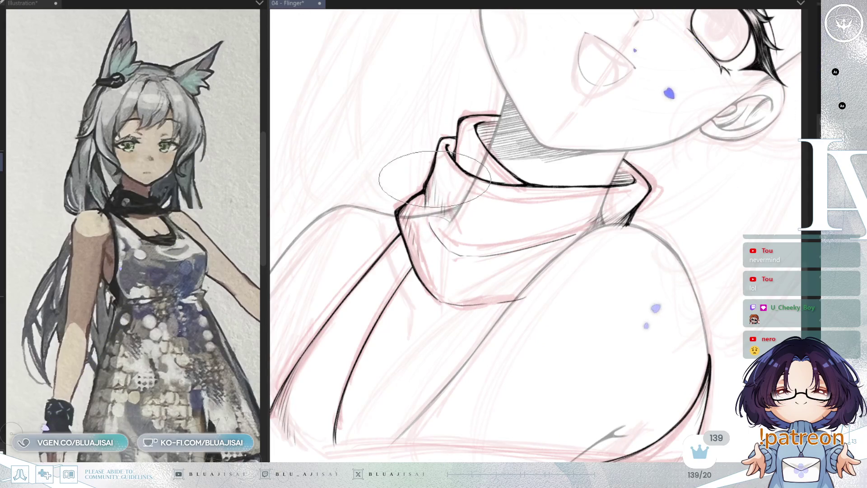
{"action": "key", "text": "minus"}
{"action": "key", "text": "minus"}
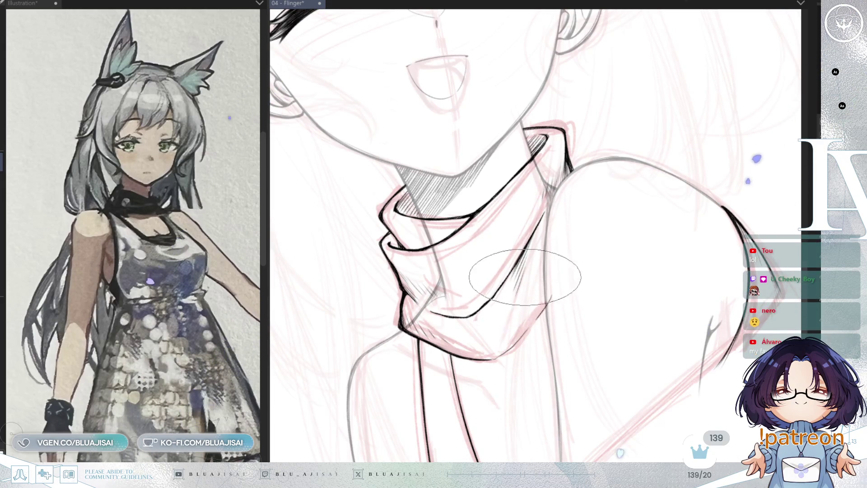
{"action": "scroll", "coordinate": [533, 280], "scroll_direction": "down", "scroll_amount": 2}
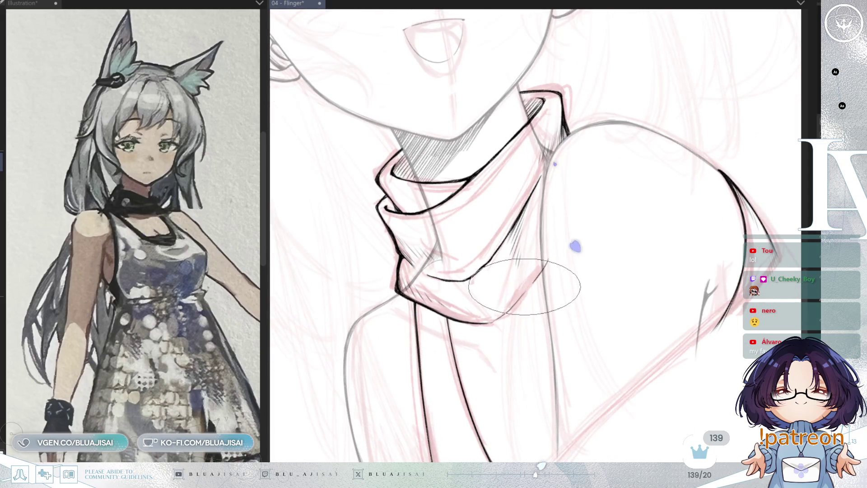
{"action": "scroll", "coordinate": [524, 287], "scroll_direction": "down", "scroll_amount": 2}
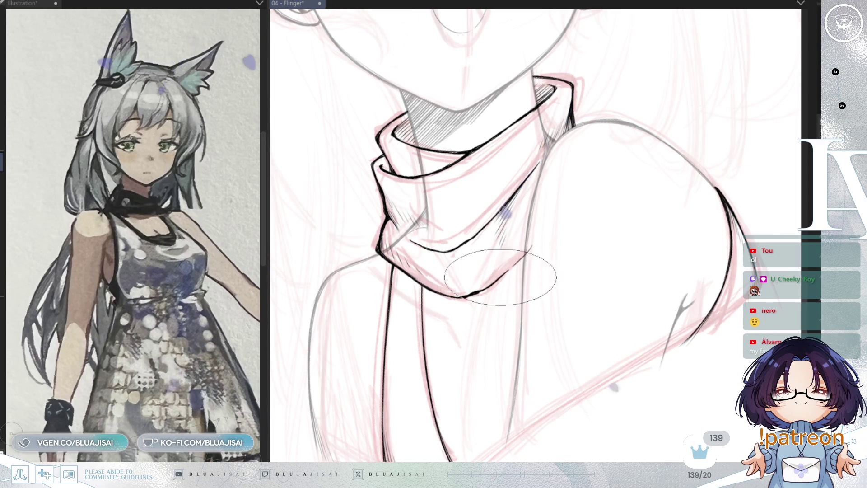
{"action": "left_click_drag", "start_coordinate": [524, 256], "coordinate": [535, 243]}
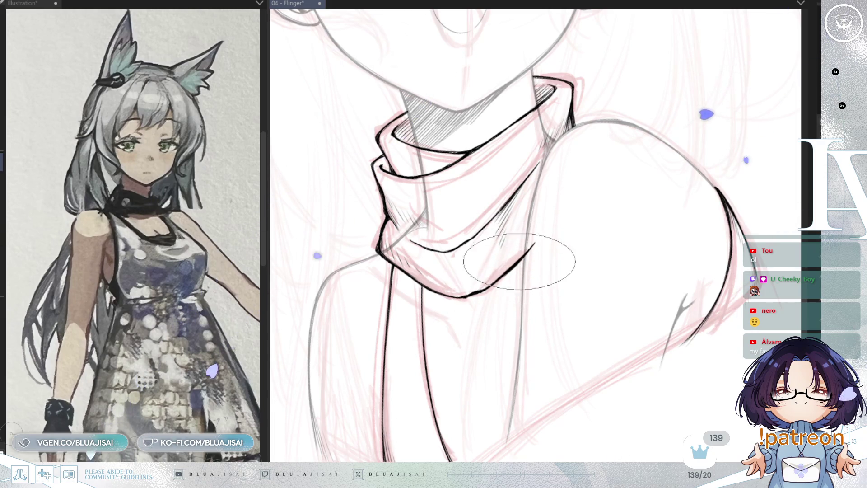
{"action": "key", "text": "h"}
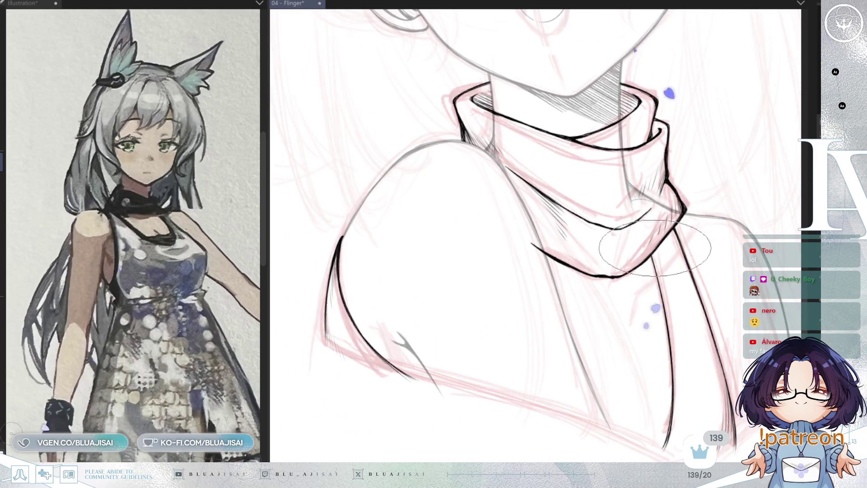
{"action": "left_click_drag", "start_coordinate": [642, 251], "coordinate": [653, 249]}
{"action": "key", "text": "ctrl+alt+0"}
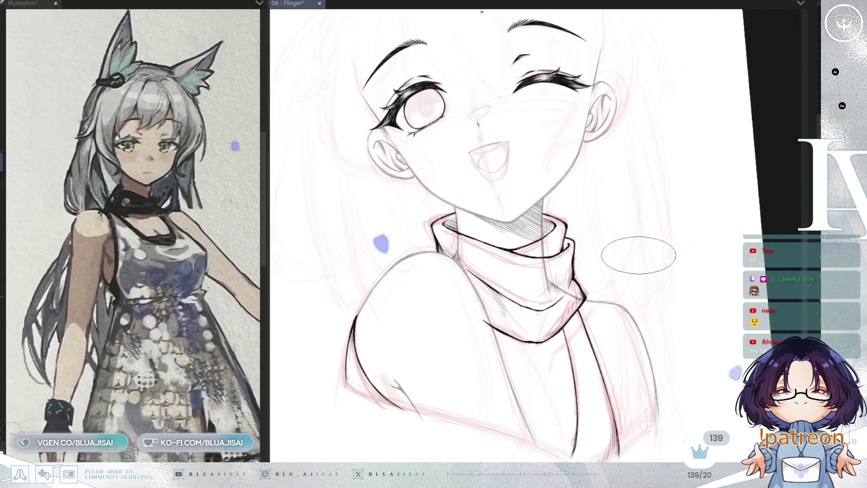
{"action": "key", "text": "ctrl+plus"}
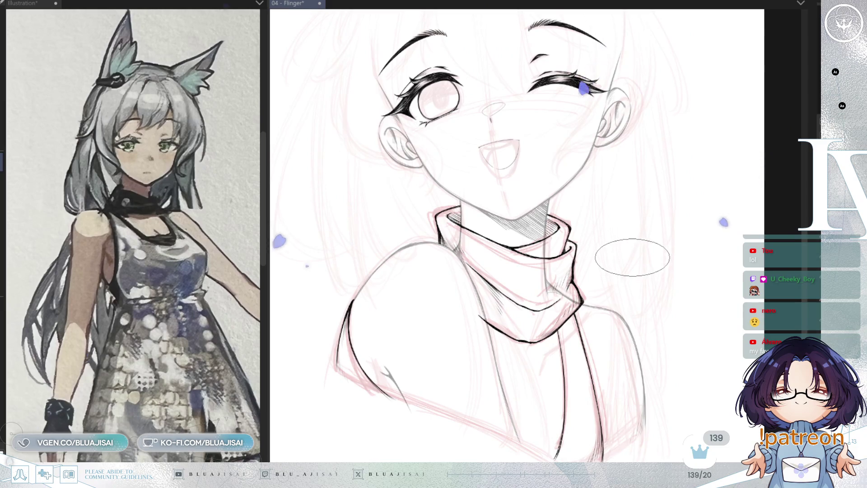
{"action": "left_click_drag", "start_coordinate": [628, 256], "coordinate": [643, 225]}
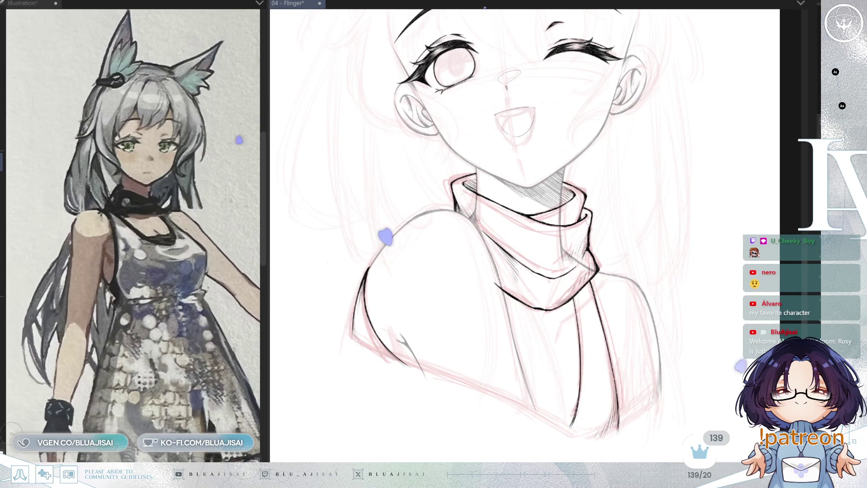
{"action": "key", "text": "h"}
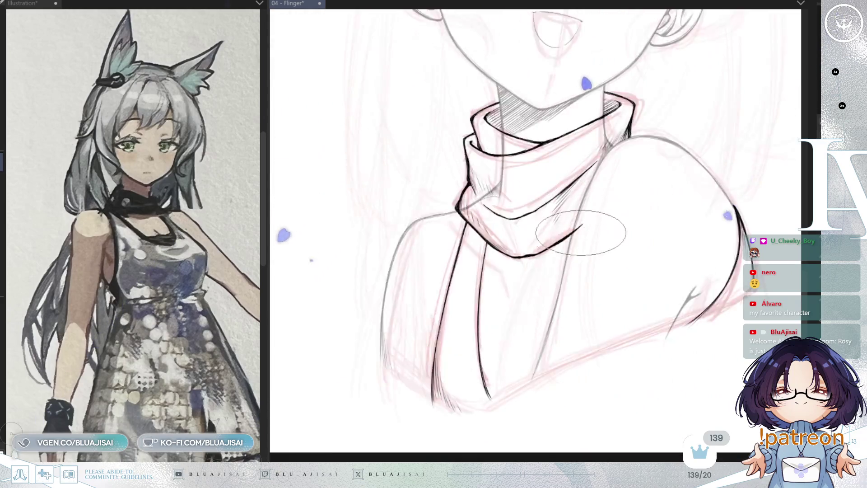
Step: Hatch shading onto the turtleneck's hanging fold
{"action": "scroll", "coordinate": [490, 238], "scroll_direction": "up", "scroll_amount": 3}
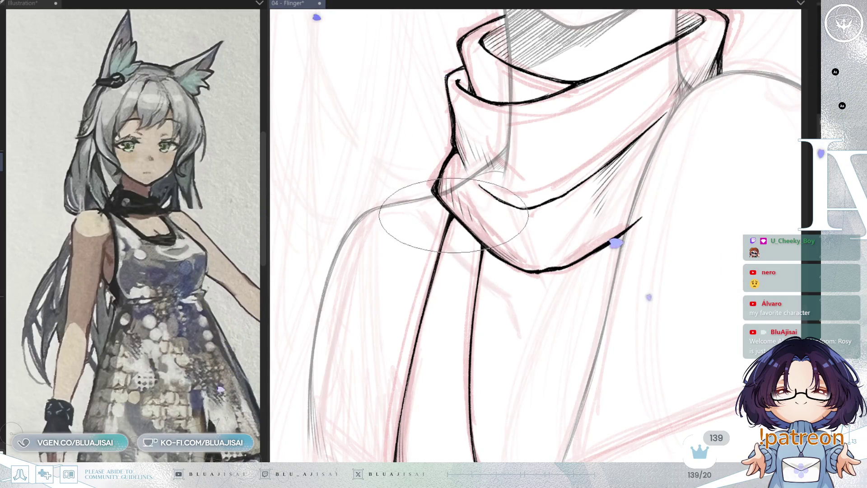
{"action": "left_click_drag", "start_coordinate": [448, 268], "coordinate": [453, 289]}
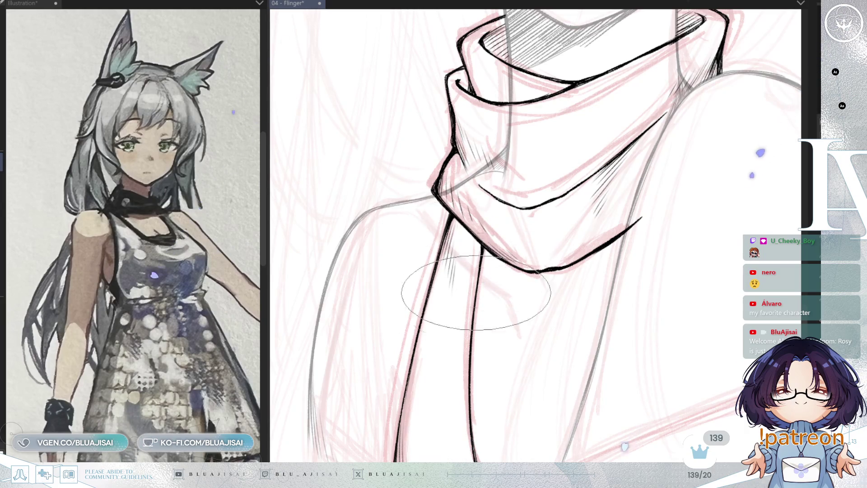
{"action": "scroll", "coordinate": [469, 289], "scroll_direction": "down", "scroll_amount": 3}
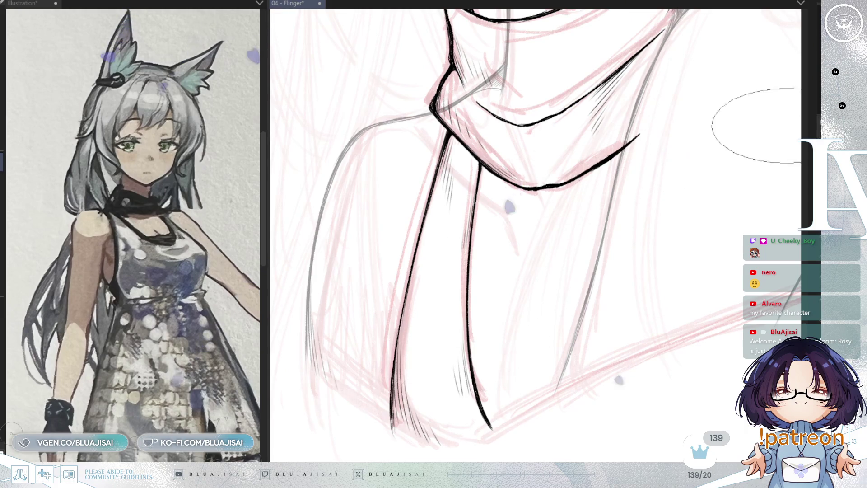
{"action": "scroll", "coordinate": [551, 352], "scroll_direction": "down", "scroll_amount": 3}
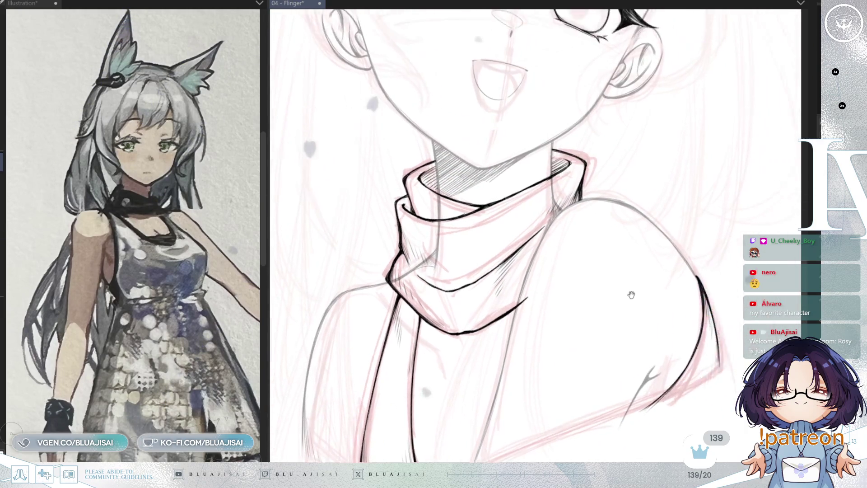
{"action": "scroll", "coordinate": [524, 294], "scroll_direction": "up", "scroll_amount": 3}
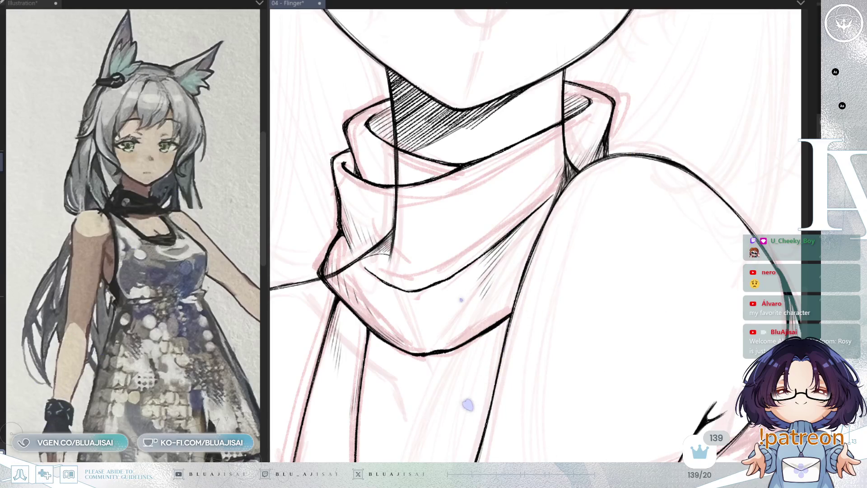
{"action": "mouse_move", "coordinate": [430, 171]}
{"action": "left_mouse_down"}
{"action": "mouse_move", "coordinate": [481, 231]}
{"action": "mouse_move", "coordinate": [446, 244]}
{"action": "mouse_move", "coordinate": [441, 316]}
{"action": "left_mouse_up"}
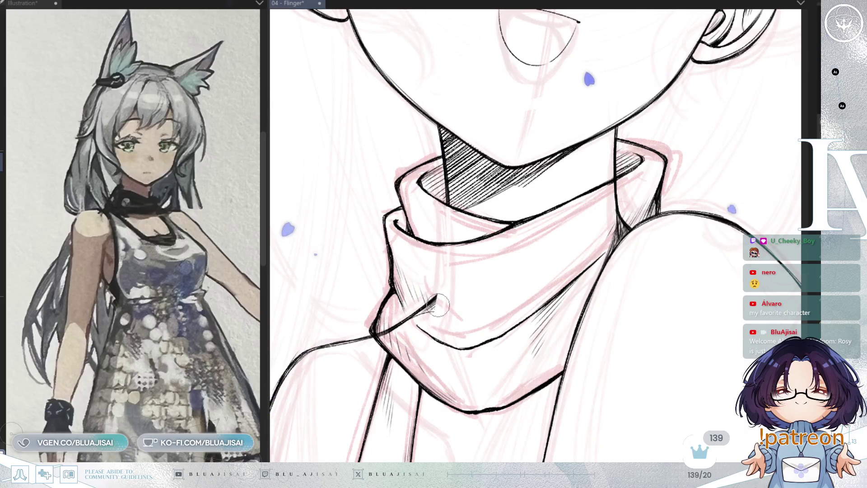
Step: Erase the diagonal fold line and the neck line behind the collar, then return to the pen
{"action": "key", "text": "e"}
{"action": "left_click_drag", "start_coordinate": [384, 330], "coordinate": [445, 281]}
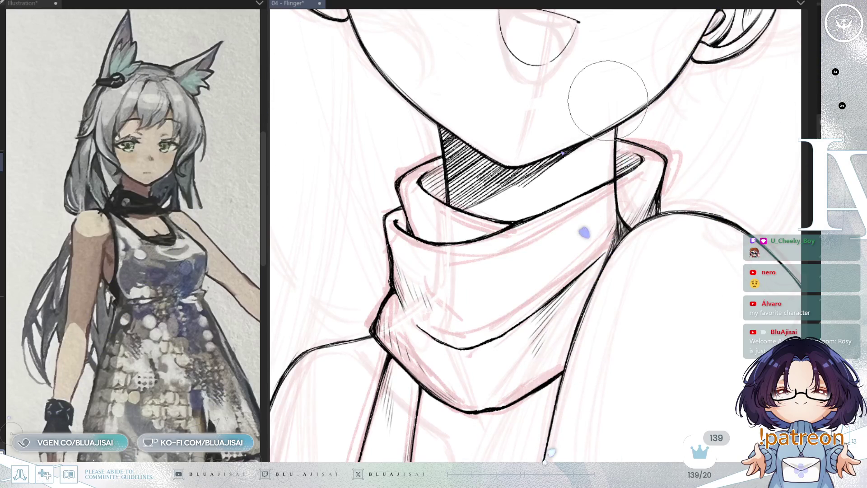
{"action": "mouse_move", "coordinate": [614, 188]}
{"action": "left_mouse_down"}
{"action": "mouse_move", "coordinate": [587, 250]}
{"action": "mouse_move", "coordinate": [626, 212]}
{"action": "mouse_move", "coordinate": [580, 277]}
{"action": "mouse_move", "coordinate": [633, 209]}
{"action": "mouse_move", "coordinate": [636, 219]}
{"action": "mouse_move", "coordinate": [633, 206]}
{"action": "left_mouse_up"}
{"action": "mouse_move", "coordinate": [625, 175]}
{"action": "left_mouse_down"}
{"action": "mouse_move", "coordinate": [623, 230]}
{"action": "mouse_move", "coordinate": [634, 221]}
{"action": "left_mouse_up"}
{"action": "key", "text": "p"}
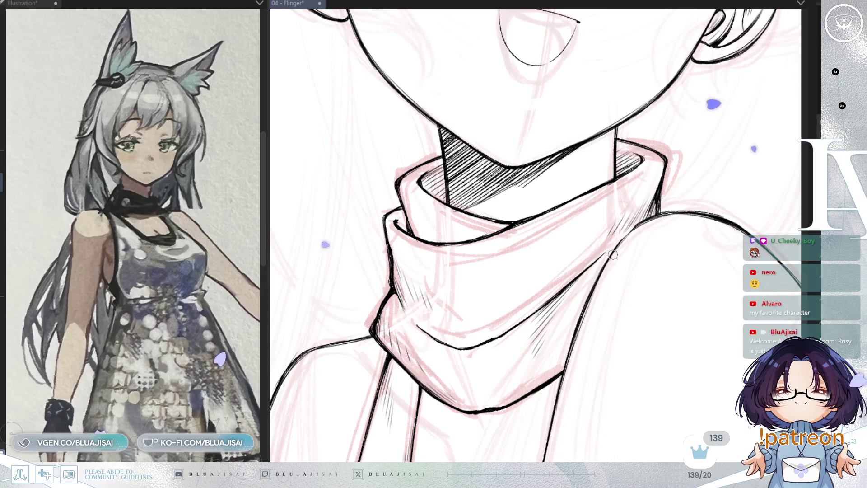
{"action": "scroll", "coordinate": [612, 254], "scroll_direction": "up", "scroll_amount": 2}
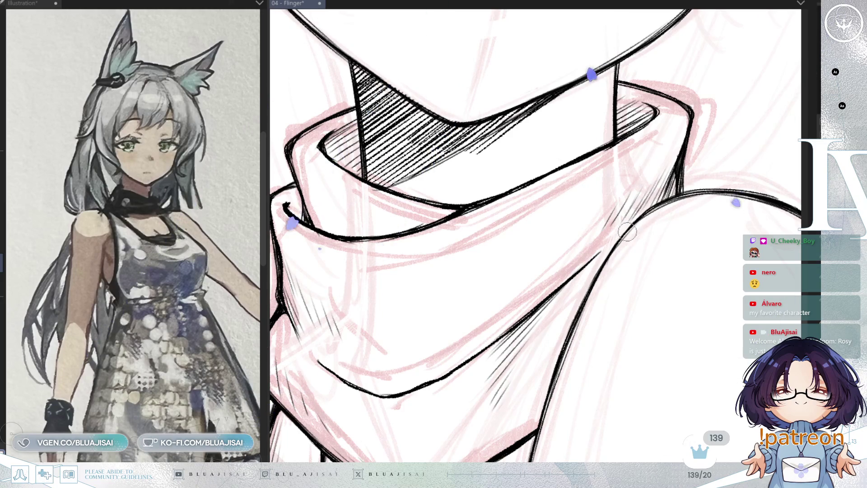
{"action": "scroll", "coordinate": [601, 266], "scroll_direction": "down", "scroll_amount": 2}
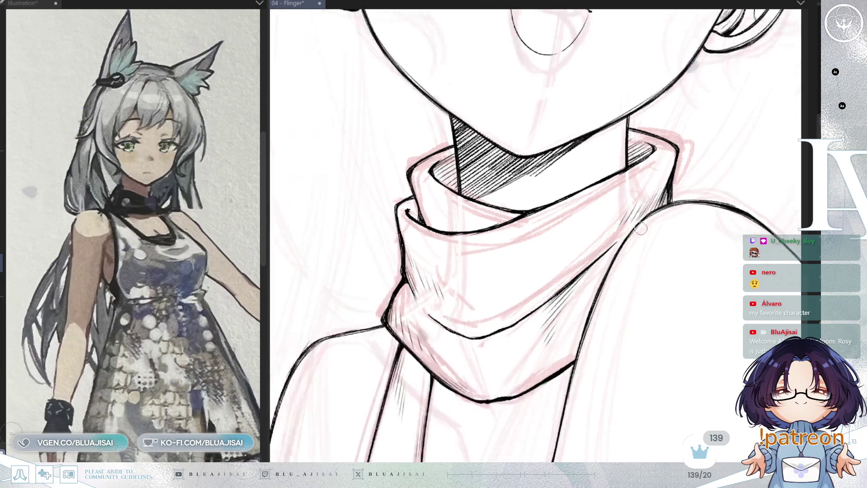
{"action": "scroll", "coordinate": [623, 209], "scroll_direction": "down", "scroll_amount": 2}
{"action": "scroll", "coordinate": [634, 316], "scroll_direction": "up", "scroll_amount": 4}
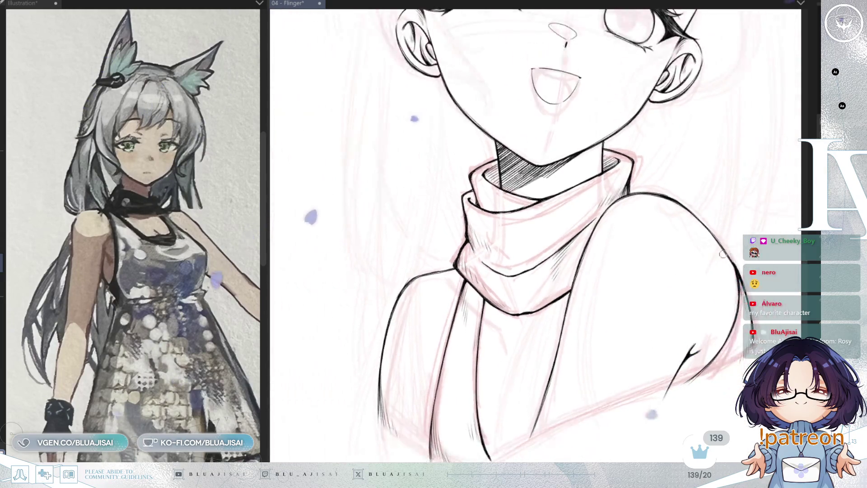
{"action": "scroll", "coordinate": [743, 263], "scroll_direction": "down", "scroll_amount": 2}
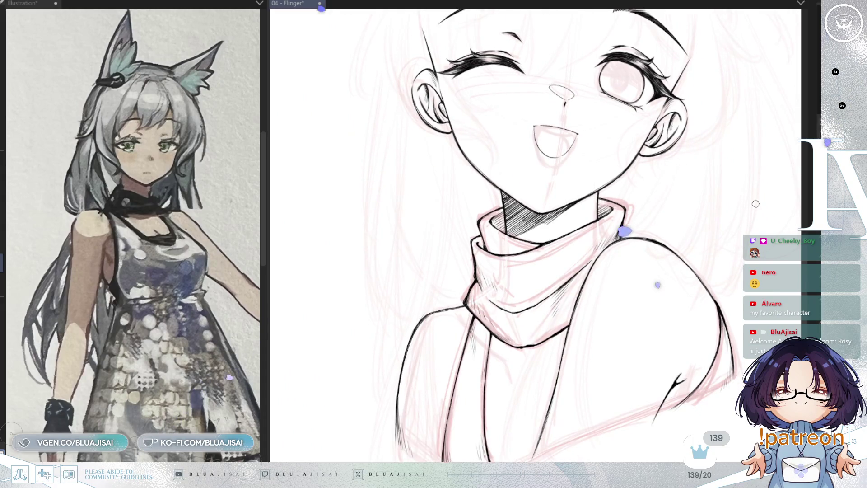
{"action": "left_click_drag", "start_coordinate": [726, 300], "coordinate": [704, 320]}
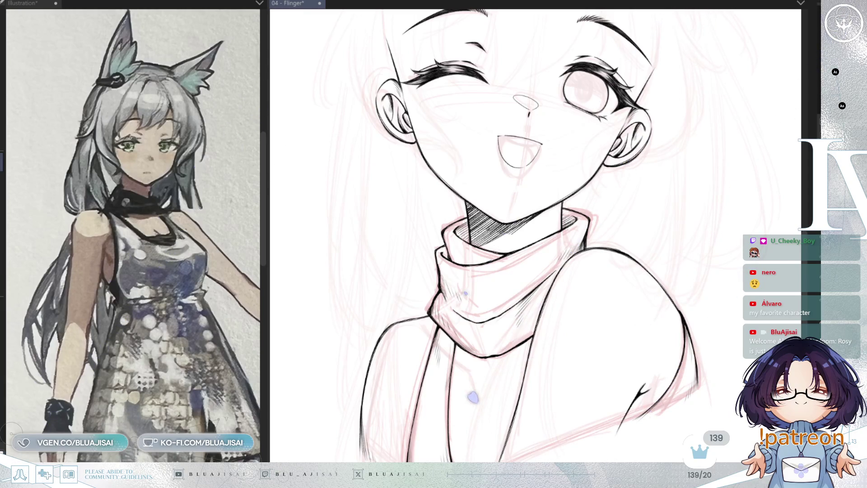
Step: Hatch the collar's left and upper-right sides, erasing hatching that spills past its edges
{"action": "mouse_move", "coordinate": [434, 223]}
{"action": "left_mouse_down"}
{"action": "mouse_move", "coordinate": [469, 270]}
{"action": "mouse_move", "coordinate": [434, 230]}
{"action": "mouse_move", "coordinate": [488, 259]}
{"action": "mouse_move", "coordinate": [474, 253]}
{"action": "mouse_move", "coordinate": [452, 271]}
{"action": "mouse_move", "coordinate": [446, 265]}
{"action": "mouse_move", "coordinate": [456, 292]}
{"action": "mouse_move", "coordinate": [479, 289]}
{"action": "mouse_move", "coordinate": [468, 276]}
{"action": "mouse_move", "coordinate": [496, 289]}
{"action": "mouse_move", "coordinate": [474, 285]}
{"action": "mouse_move", "coordinate": [492, 293]}
{"action": "mouse_move", "coordinate": [482, 316]}
{"action": "mouse_move", "coordinate": [541, 280]}
{"action": "mouse_move", "coordinate": [512, 253]}
{"action": "mouse_move", "coordinate": [524, 260]}
{"action": "mouse_move", "coordinate": [582, 222]}
{"action": "mouse_move", "coordinate": [562, 282]}
{"action": "mouse_move", "coordinate": [533, 321]}
{"action": "mouse_move", "coordinate": [510, 334]}
{"action": "mouse_move", "coordinate": [447, 307]}
{"action": "mouse_move", "coordinate": [492, 352]}
{"action": "mouse_move", "coordinate": [479, 343]}
{"action": "mouse_move", "coordinate": [533, 339]}
{"action": "mouse_move", "coordinate": [519, 344]}
{"action": "mouse_move", "coordinate": [568, 311]}
{"action": "left_mouse_up"}
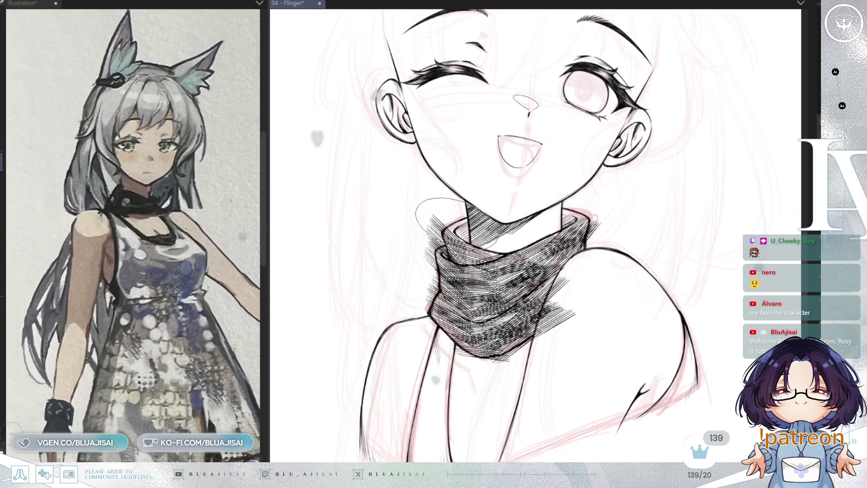
{"action": "mouse_move", "coordinate": [533, 212]}
{"action": "left_mouse_down"}
{"action": "mouse_move", "coordinate": [609, 225]}
{"action": "mouse_move", "coordinate": [630, 209]}
{"action": "left_mouse_up"}
{"action": "key", "text": "p"}
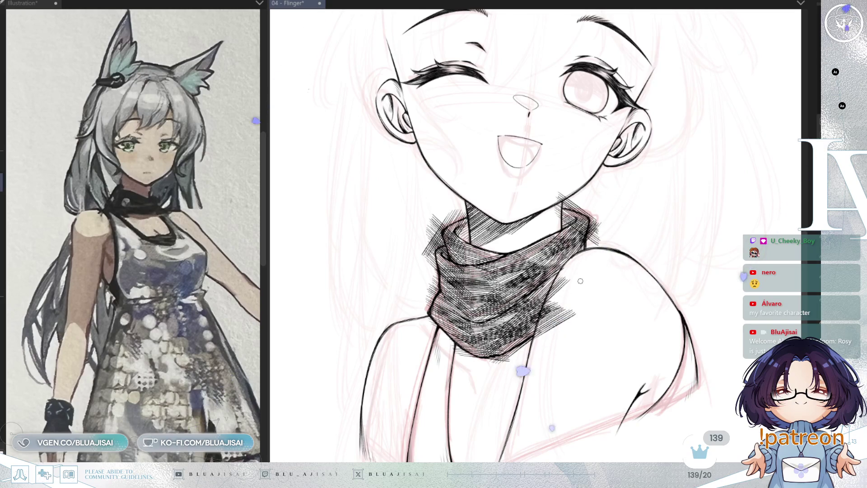
{"action": "scroll", "coordinate": [580, 281], "scroll_direction": "up", "scroll_amount": 2}
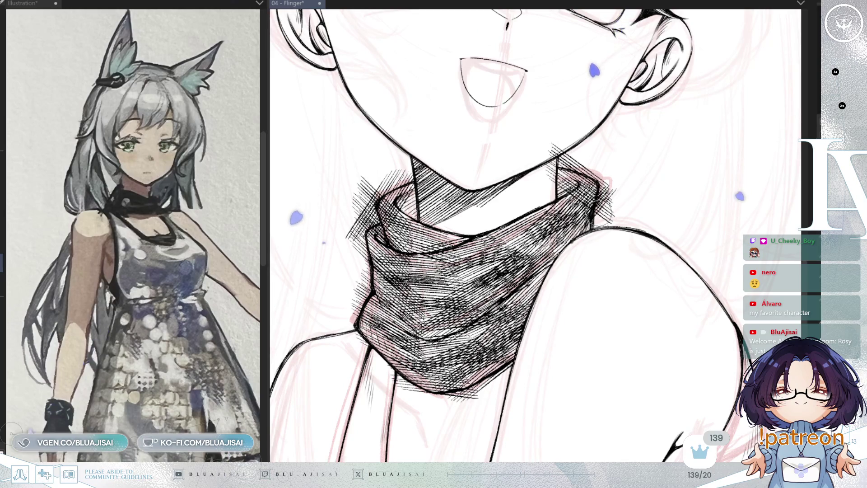
{"action": "left_click_drag", "start_coordinate": [599, 206], "coordinate": [613, 186]}
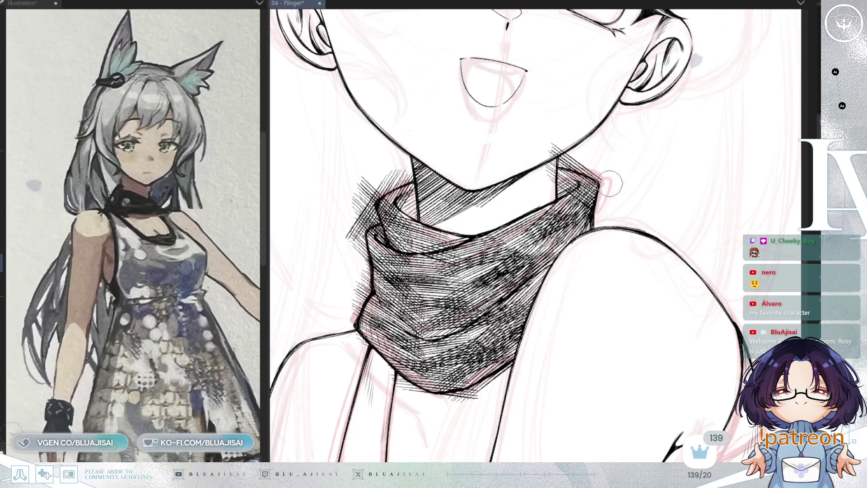
{"action": "mouse_move", "coordinate": [544, 177]}
{"action": "left_mouse_down"}
{"action": "mouse_move", "coordinate": [565, 156]}
{"action": "mouse_move", "coordinate": [601, 173]}
{"action": "left_mouse_up"}
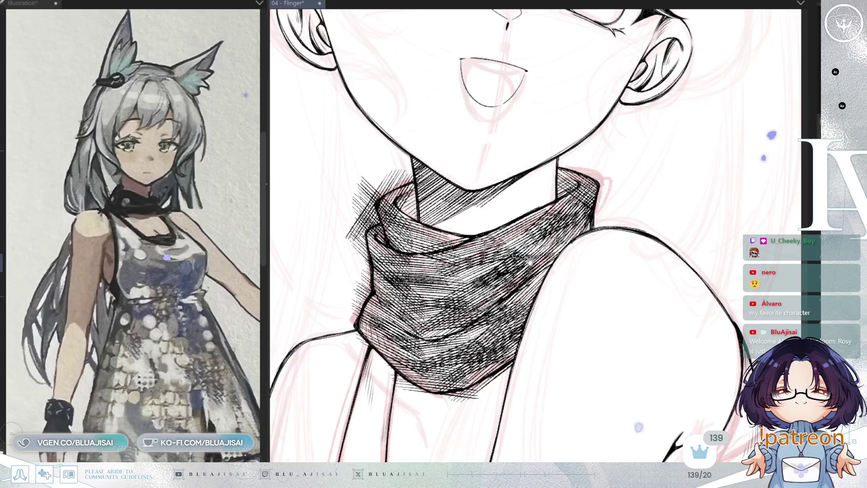
{"action": "left_click_drag", "start_coordinate": [529, 261], "coordinate": [536, 263]}
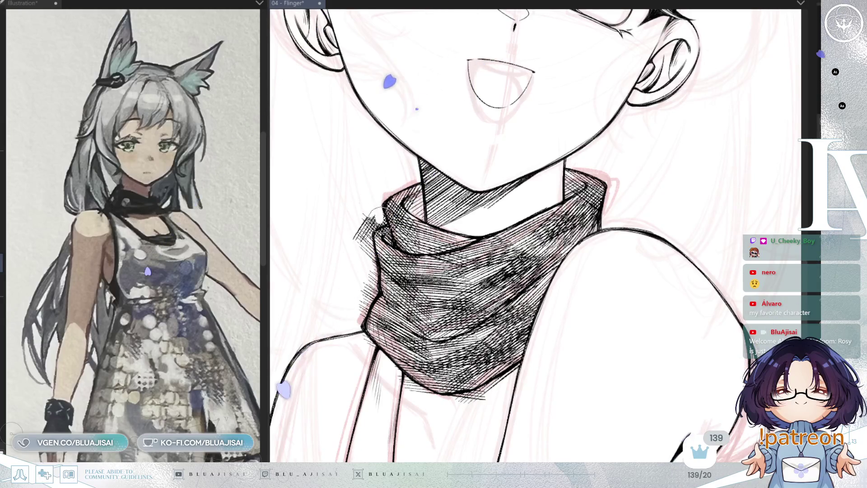
Step: Add hatching along the collar's upper-left edge and down its right edge below the shoulder
{"action": "left_click_drag", "start_coordinate": [365, 225], "coordinate": [373, 216]}
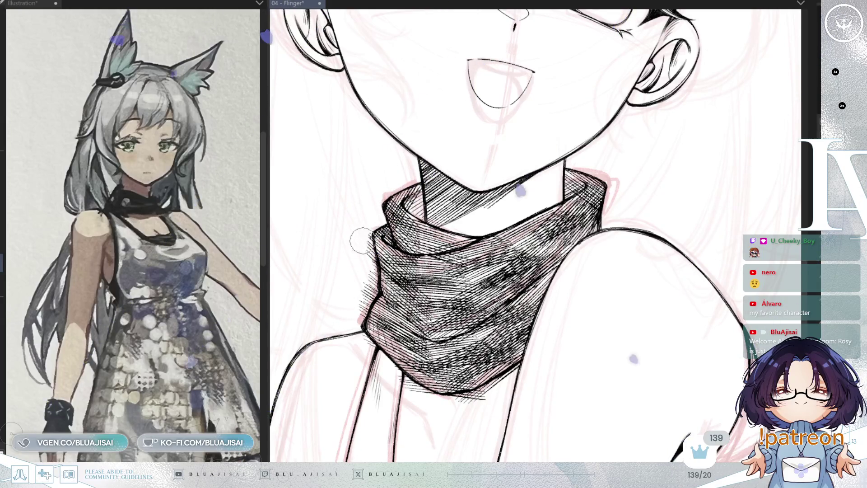
{"action": "scroll", "coordinate": [366, 226], "scroll_direction": "down", "scroll_amount": 1}
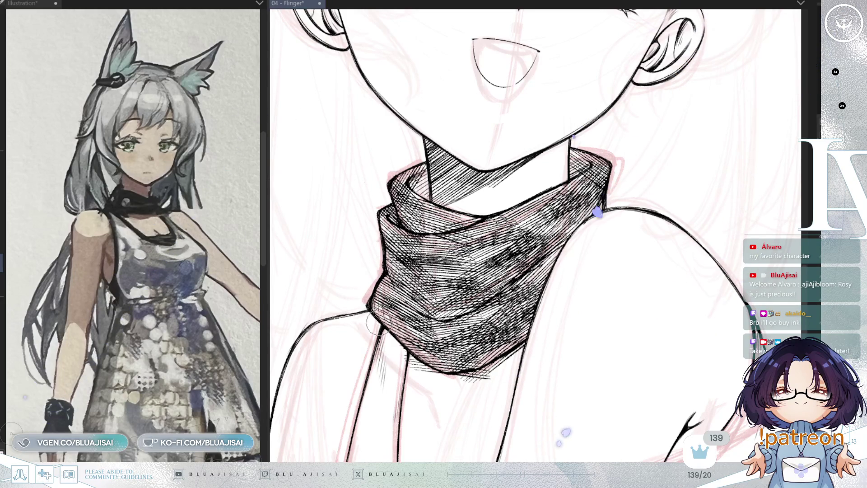
{"action": "scroll", "coordinate": [541, 294], "scroll_direction": "down", "scroll_amount": 2}
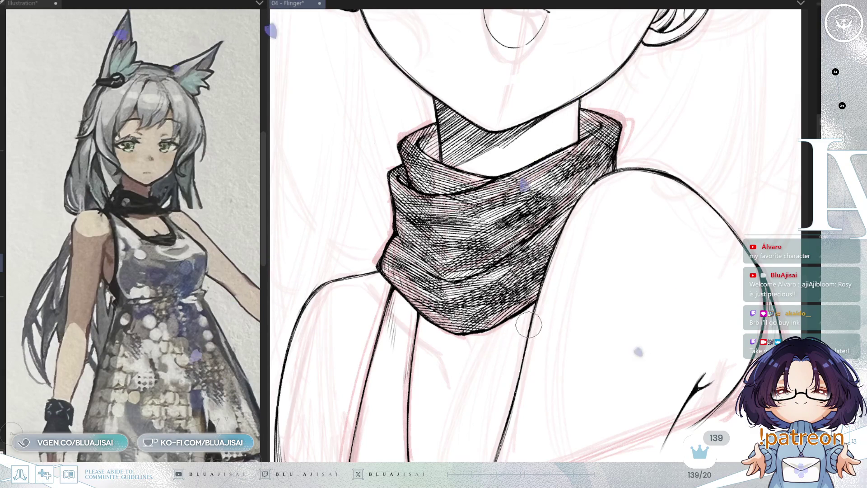
{"action": "left_click_drag", "start_coordinate": [565, 281], "coordinate": [555, 307]}
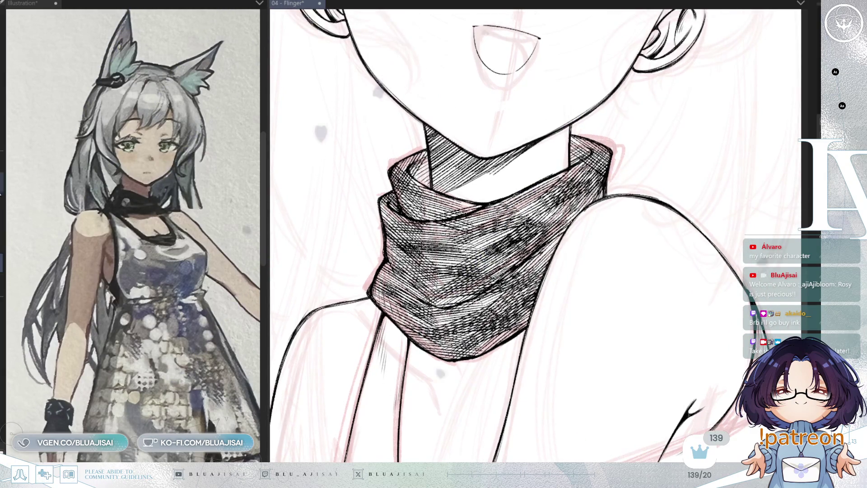
{"action": "mouse_move", "coordinate": [619, 167]}
{"action": "left_mouse_down"}
{"action": "mouse_move", "coordinate": [569, 194]}
{"action": "mouse_move", "coordinate": [628, 162]}
{"action": "left_mouse_up"}
{"action": "left_click_drag", "start_coordinate": [578, 194], "coordinate": [630, 161]}
{"action": "left_click_drag", "start_coordinate": [583, 244], "coordinate": [540, 302]}
{"action": "left_click_drag", "start_coordinate": [585, 260], "coordinate": [533, 325]}
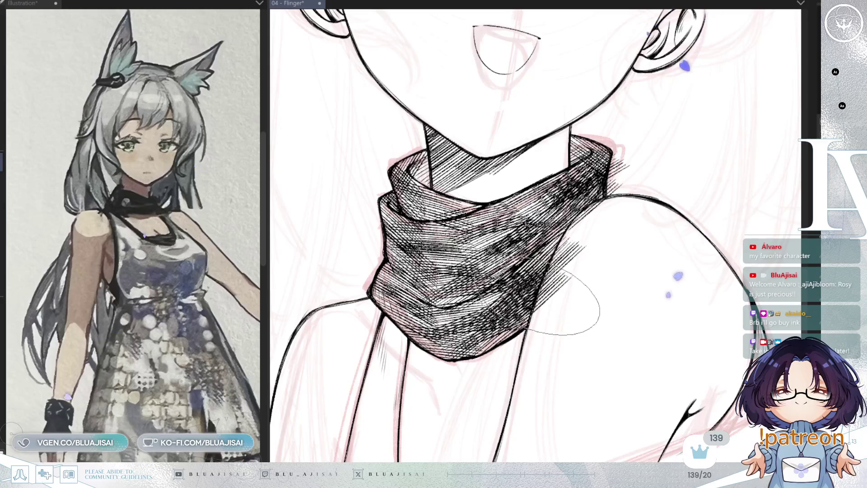
Step: Densely hatch the scarf's middle band, top fold and bottom edge
{"action": "left_click_drag", "start_coordinate": [384, 252], "coordinate": [454, 316]}
{"action": "left_click_drag", "start_coordinate": [413, 260], "coordinate": [501, 312]}
{"action": "left_click_drag", "start_coordinate": [406, 307], "coordinate": [497, 259]}
{"action": "left_click_drag", "start_coordinate": [404, 291], "coordinate": [479, 237]}
{"action": "mouse_move", "coordinate": [388, 187]}
{"action": "left_mouse_down"}
{"action": "mouse_move", "coordinate": [447, 212]}
{"action": "mouse_move", "coordinate": [465, 230]}
{"action": "left_mouse_up"}
{"action": "left_click_drag", "start_coordinate": [397, 325], "coordinate": [505, 356]}
{"action": "left_click_drag", "start_coordinate": [407, 343], "coordinate": [515, 365]}
{"action": "left_click_drag", "start_coordinate": [452, 334], "coordinate": [542, 307]}
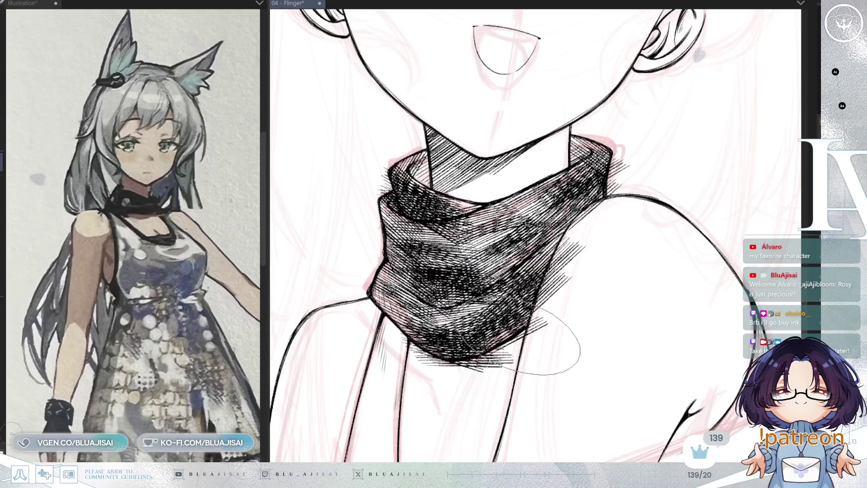
Step: Undo three stray hatching strokes and add one clean hatch stroke across the shading
{"action": "scroll", "coordinate": [451, 352], "scroll_direction": "up", "scroll_amount": 1}
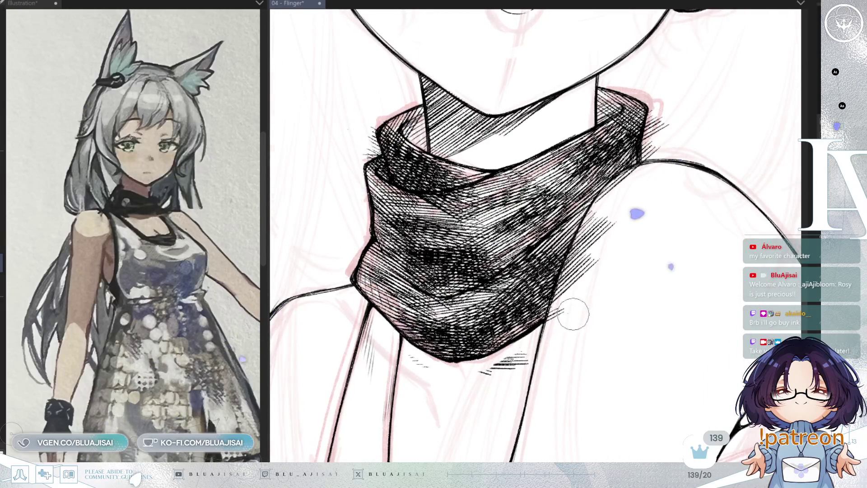
{"action": "key", "text": "ctrl+z"}
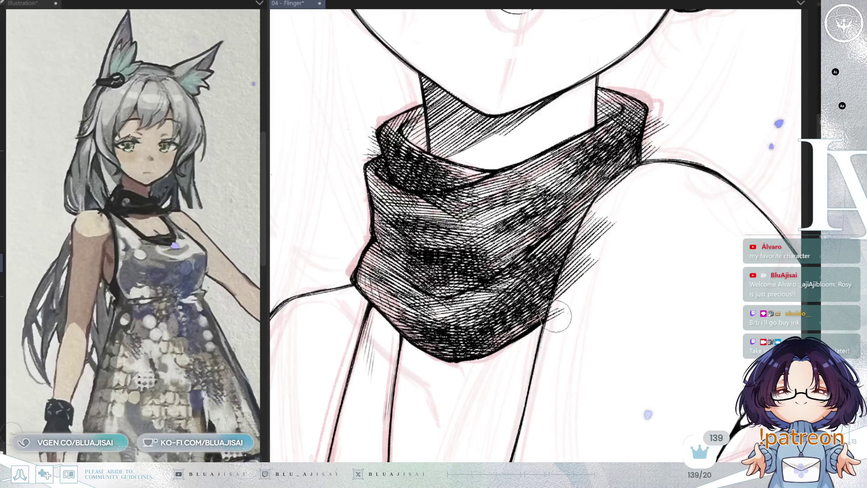
{"action": "key", "text": "ctrl+z"}
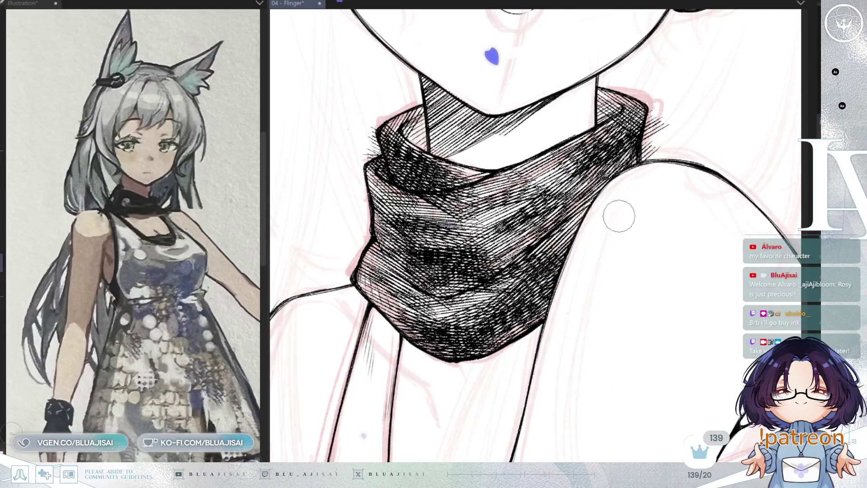
{"action": "key", "text": "ctrl+z"}
{"action": "key", "text": "ctrl+z"}
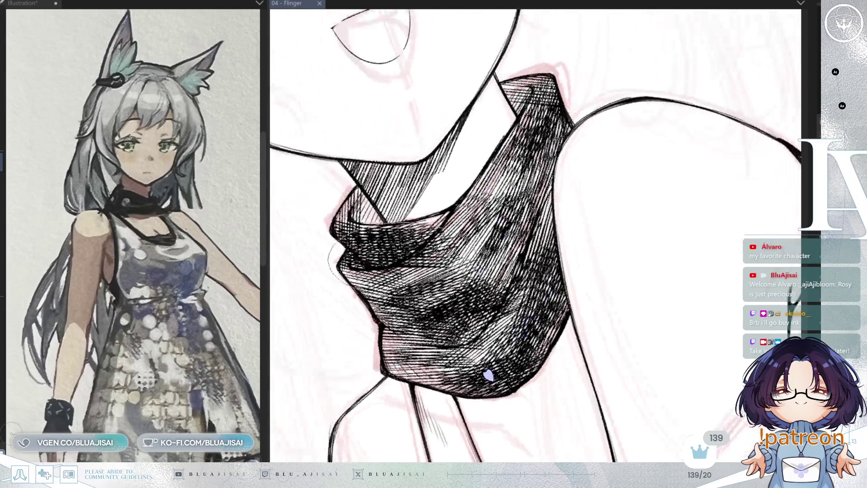
{"action": "left_click_drag", "start_coordinate": [342, 269], "coordinate": [404, 234]}
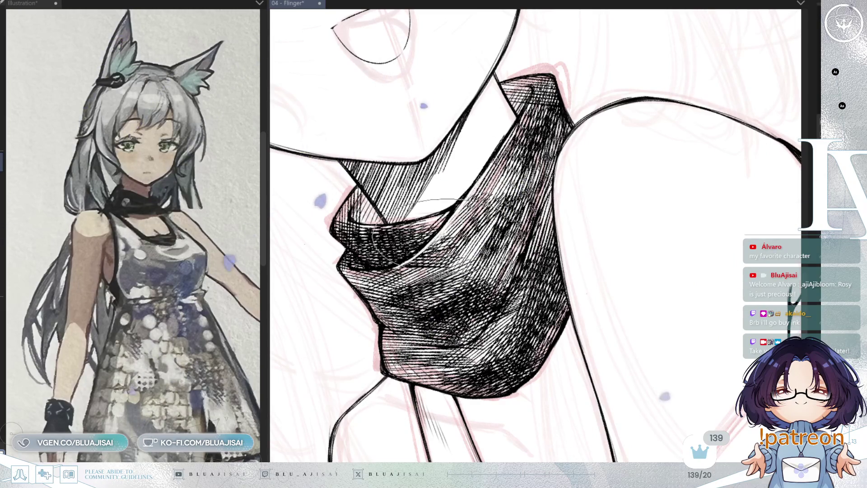
Step: Rotate and pan around the turtleneck to inspect its hatching from tilted angles
{"action": "scroll", "coordinate": [567, 201], "scroll_direction": "down", "scroll_amount": 2}
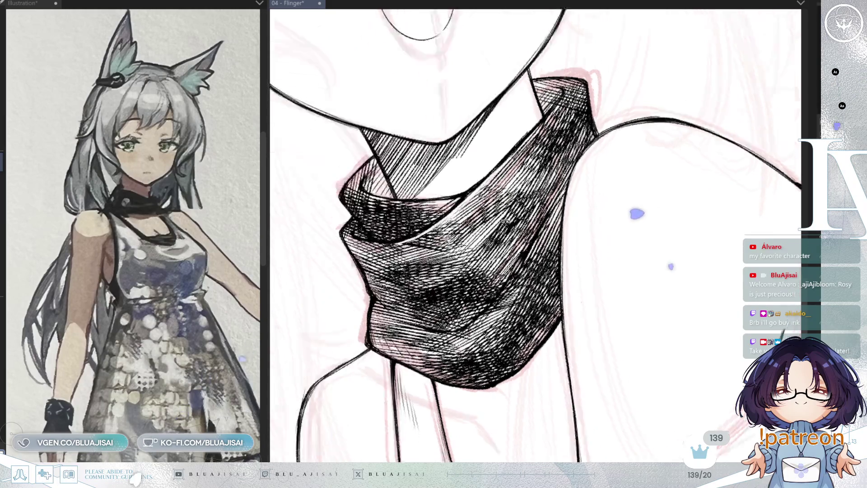
{"action": "scroll", "coordinate": [573, 203], "scroll_direction": "up", "scroll_amount": 2}
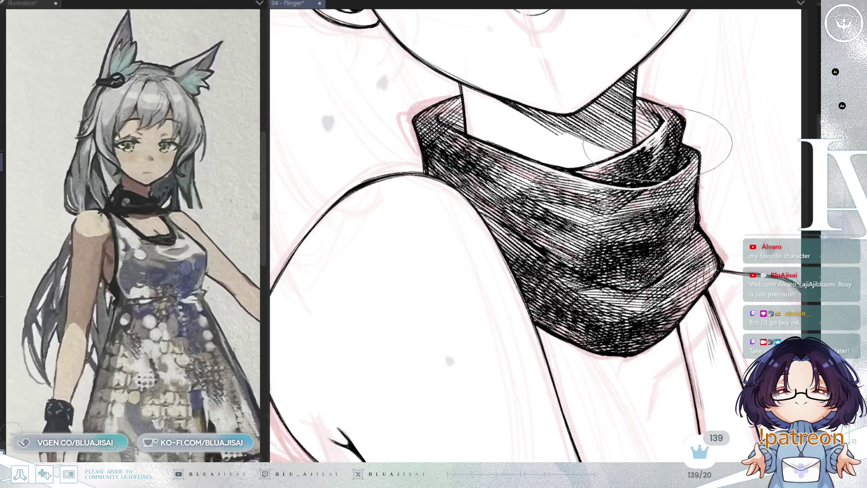
{"action": "key", "text": "minus"}
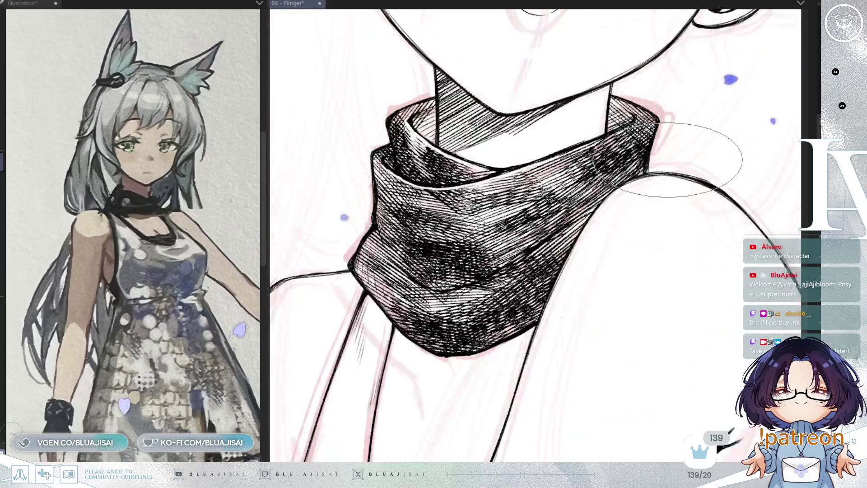
{"action": "key", "text": "minus"}
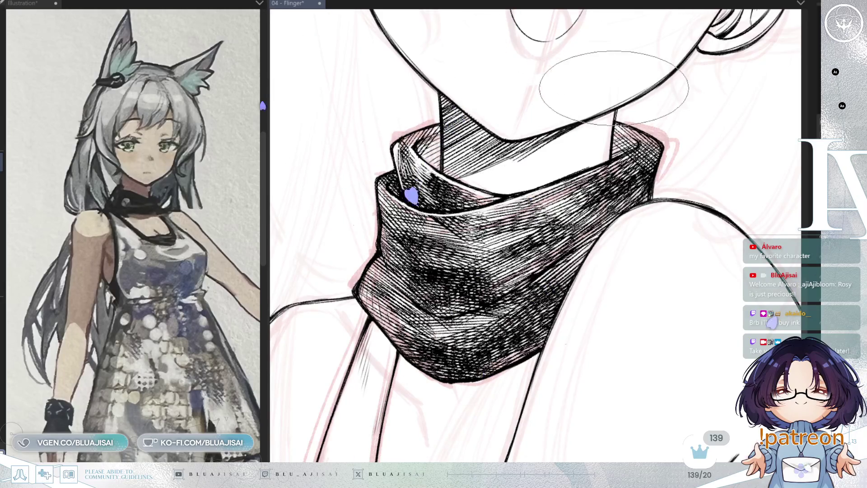
{"action": "left_click_drag", "start_coordinate": [355, 181], "coordinate": [362, 164]}
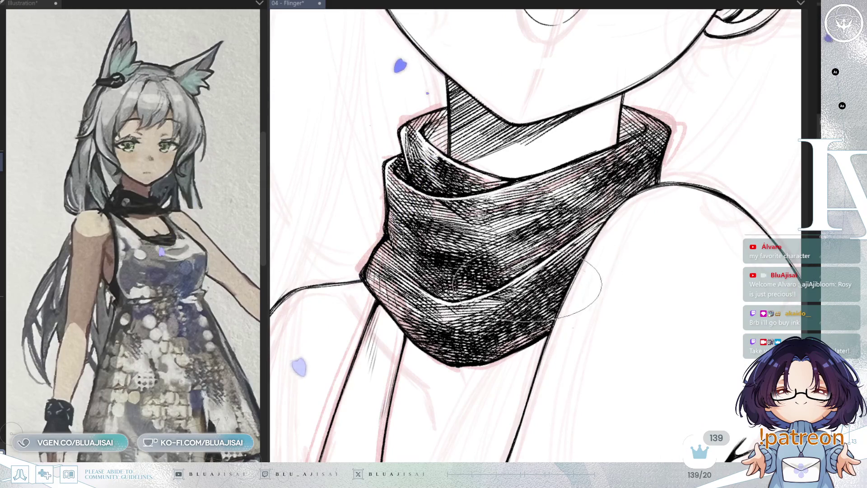
{"action": "left_click_drag", "start_coordinate": [521, 284], "coordinate": [566, 271]}
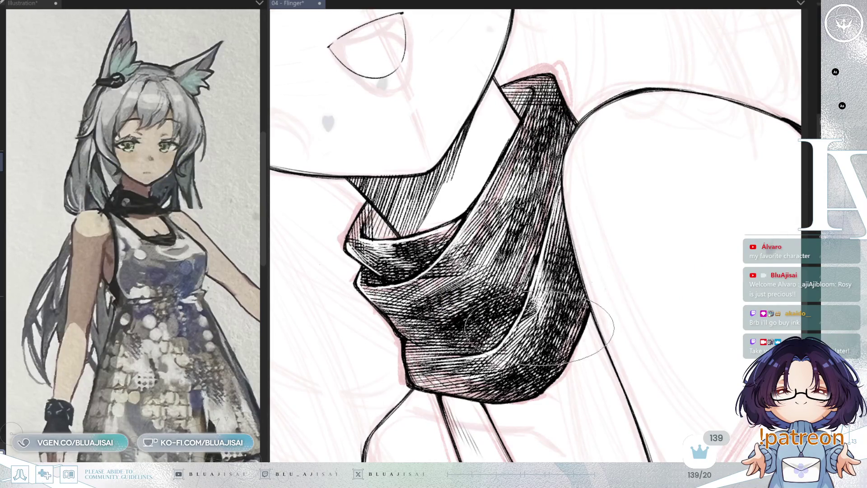
{"action": "mouse_move", "coordinate": [535, 89]}
{"action": "left_mouse_down"}
{"action": "mouse_move", "coordinate": [514, 151]}
{"action": "mouse_move", "coordinate": [521, 158]}
{"action": "left_mouse_up"}
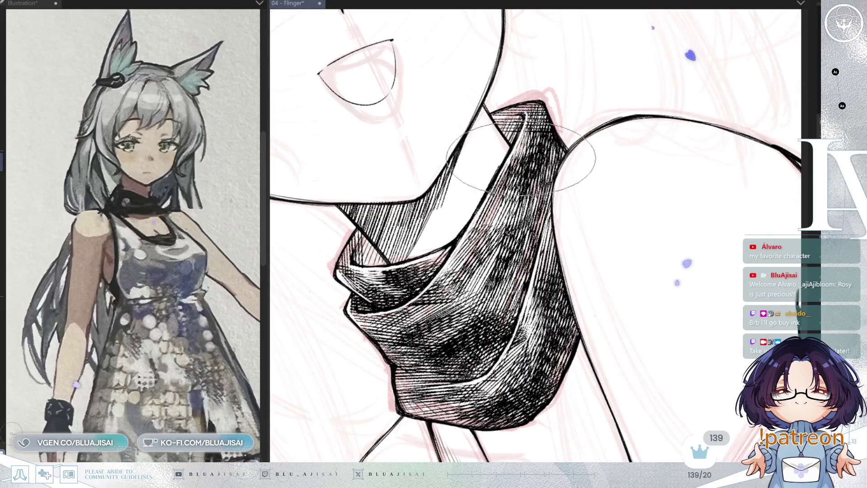
{"action": "left_click_drag", "start_coordinate": [534, 330], "coordinate": [547, 261]}
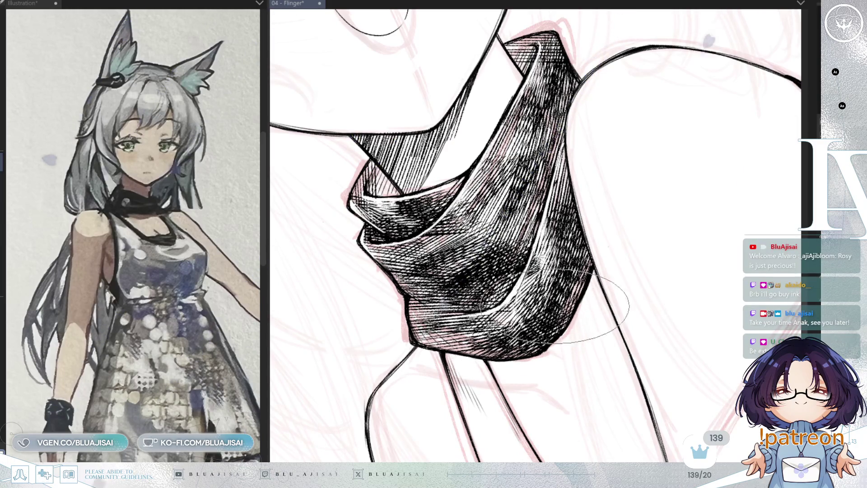
{"action": "key", "text": "r"}
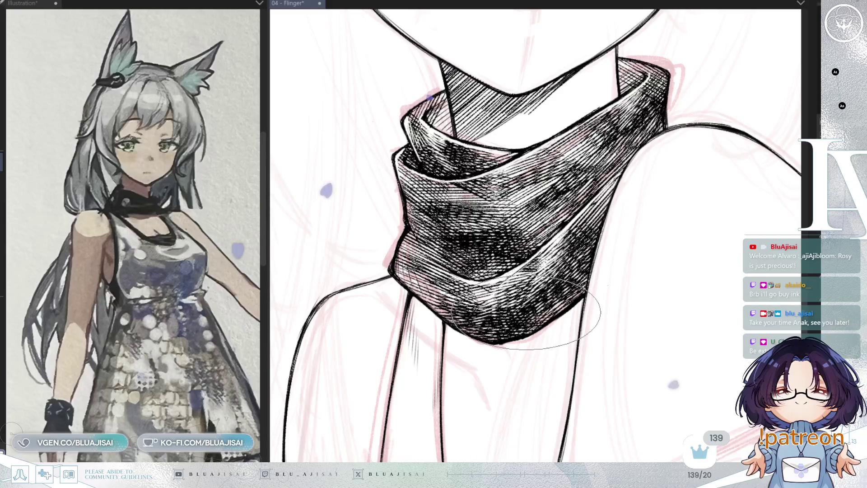
Step: Rotate and pan around the turtleneck, then straighten and zoom out to frame face, collar and shoulders
{"action": "key", "text": "asciicircum"}
{"action": "key", "text": "asciicircum"}
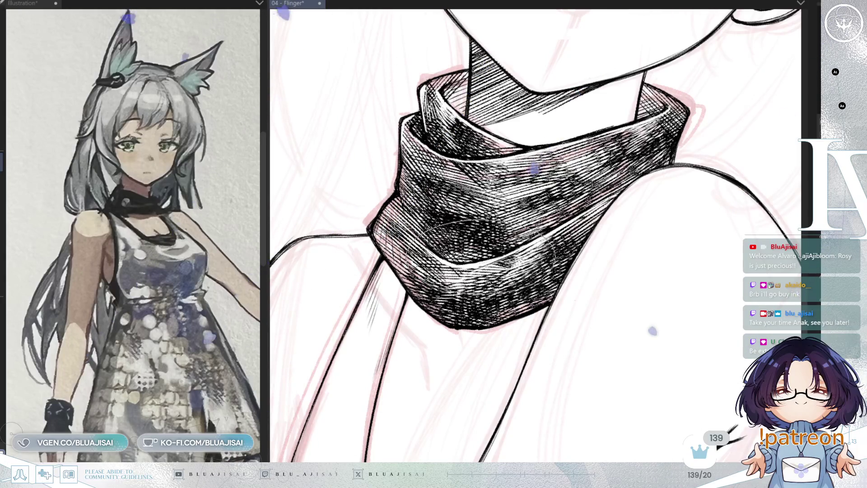
{"action": "left_click_drag", "start_coordinate": [492, 251], "coordinate": [448, 343]}
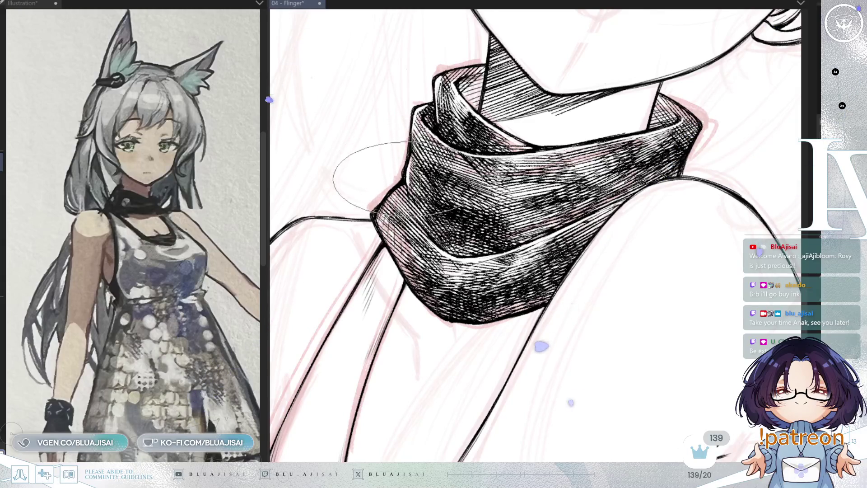
{"action": "left_click_drag", "start_coordinate": [375, 185], "coordinate": [361, 228]}
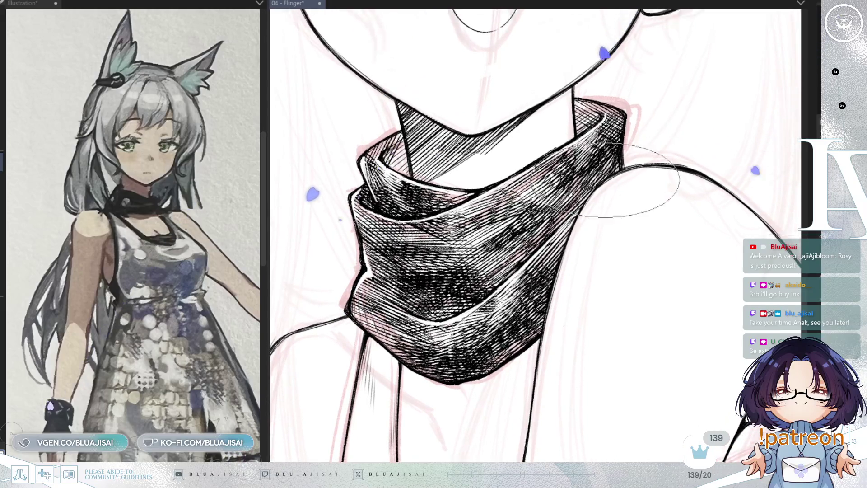
{"action": "left_click_drag", "start_coordinate": [587, 223], "coordinate": [723, 180]}
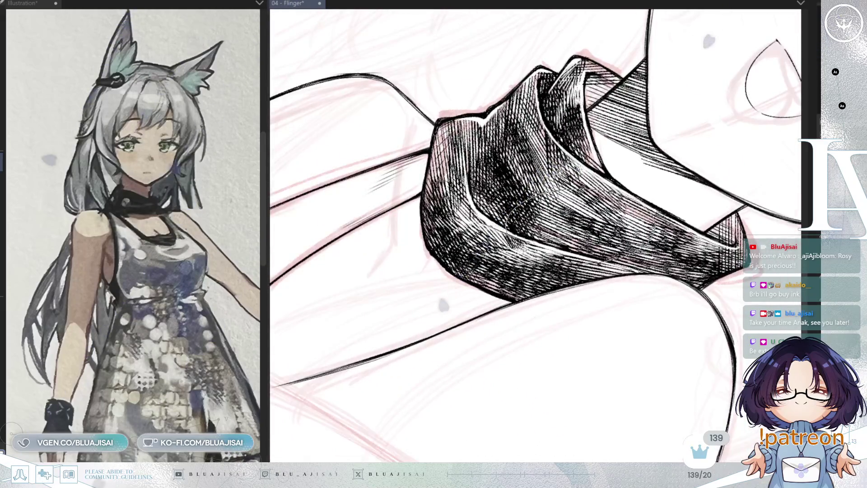
{"action": "scroll", "coordinate": [790, 156], "scroll_direction": "up", "scroll_amount": 2}
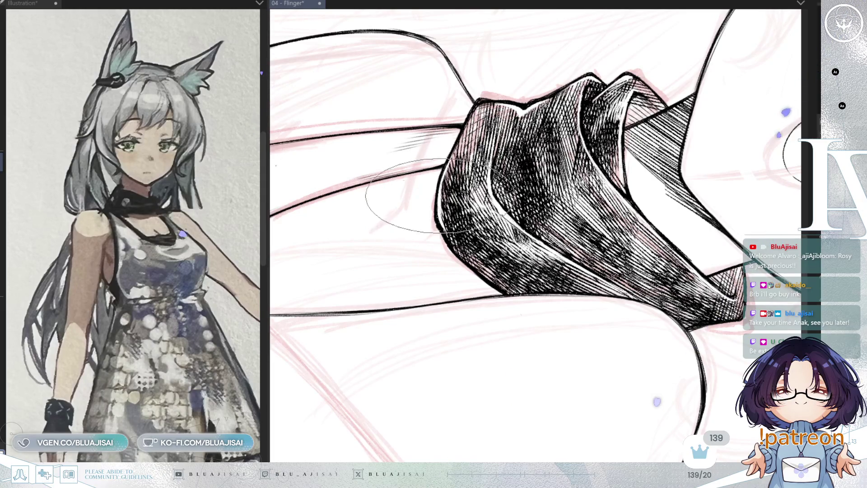
{"action": "left_click_drag", "start_coordinate": [442, 234], "coordinate": [436, 174]}
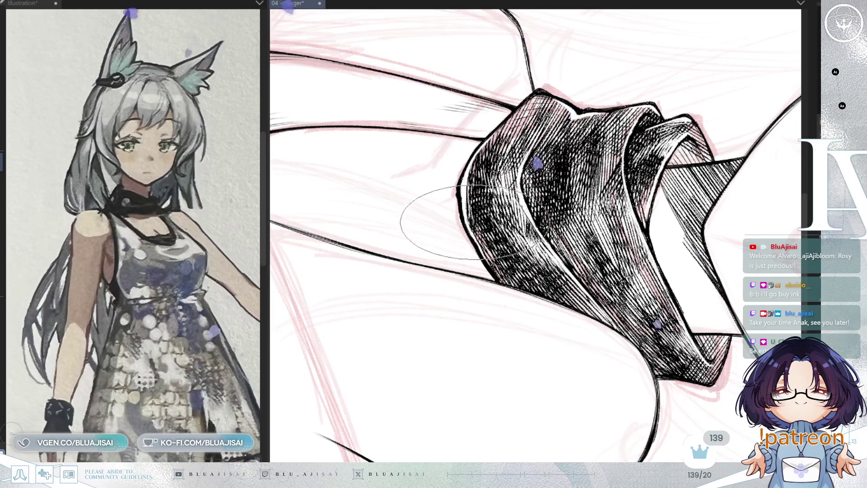
{"action": "scroll", "coordinate": [465, 210], "scroll_direction": "down", "scroll_amount": 3}
{"action": "left_click_drag", "start_coordinate": [633, 203], "coordinate": [674, 182]}
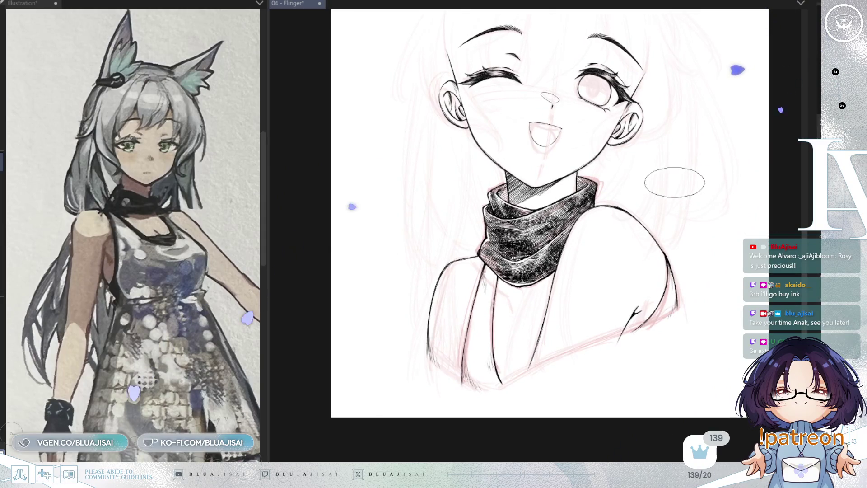
{"action": "scroll", "coordinate": [664, 199], "scroll_direction": "down", "scroll_amount": 3}
{"action": "key", "text": "h"}
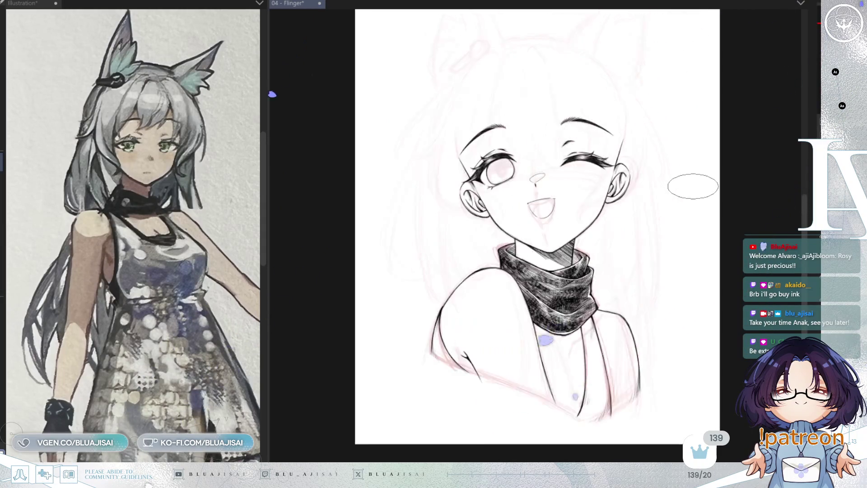
{"action": "key", "text": "h"}
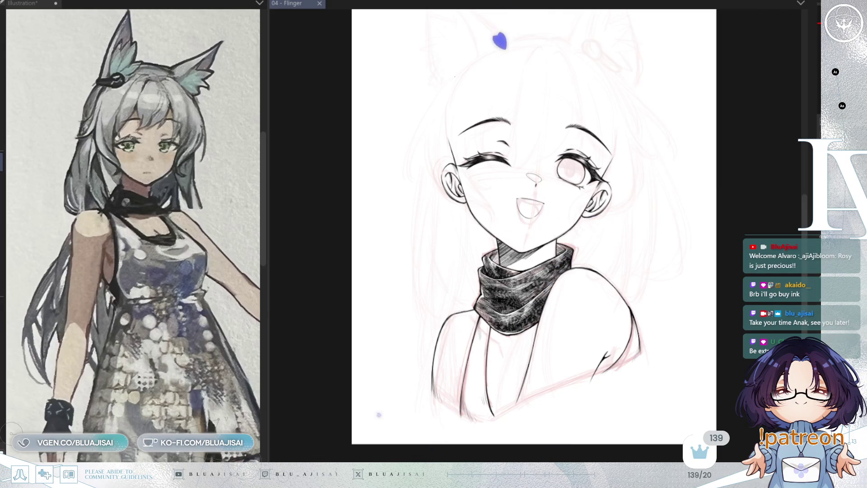
{"action": "key", "text": "ctrl+z"}
{"action": "key", "text": "ctrl+y"}
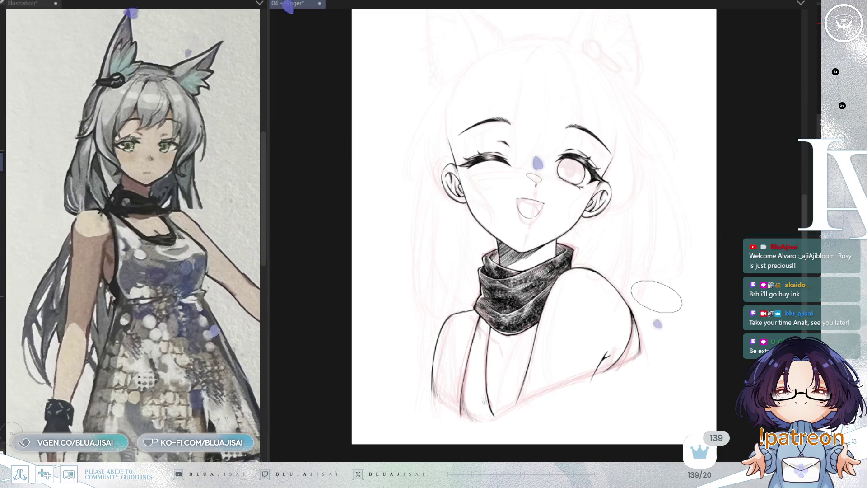
{"action": "scroll", "coordinate": [471, 391], "scroll_direction": "up", "scroll_amount": 2}
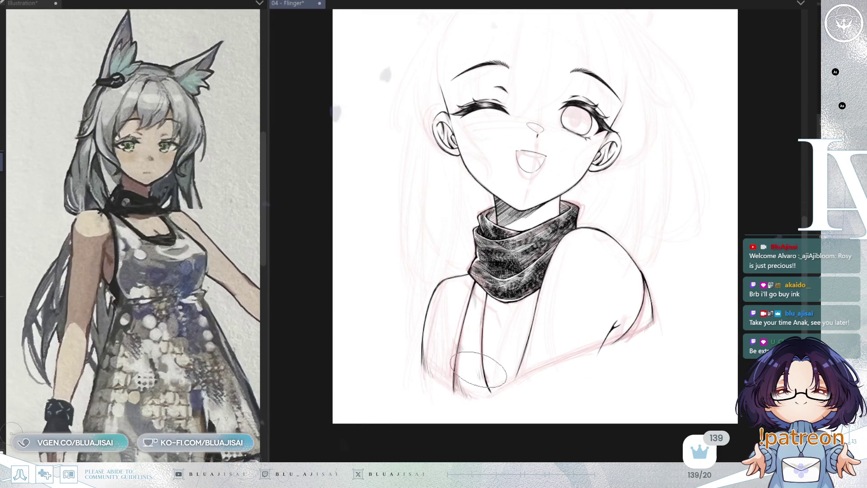
Step: Hatch below the scarf on the left and erase stray hatching at the hanging strip's lower end
{"action": "scroll", "coordinate": [471, 391], "scroll_direction": "up", "scroll_amount": 1}
{"action": "left_click_drag", "start_coordinate": [479, 379], "coordinate": [488, 415]}
{"action": "mouse_move", "coordinate": [472, 351]}
{"action": "left_mouse_down"}
{"action": "mouse_move", "coordinate": [465, 346]}
{"action": "mouse_move", "coordinate": [464, 355]}
{"action": "mouse_move", "coordinate": [476, 411]}
{"action": "left_mouse_up"}
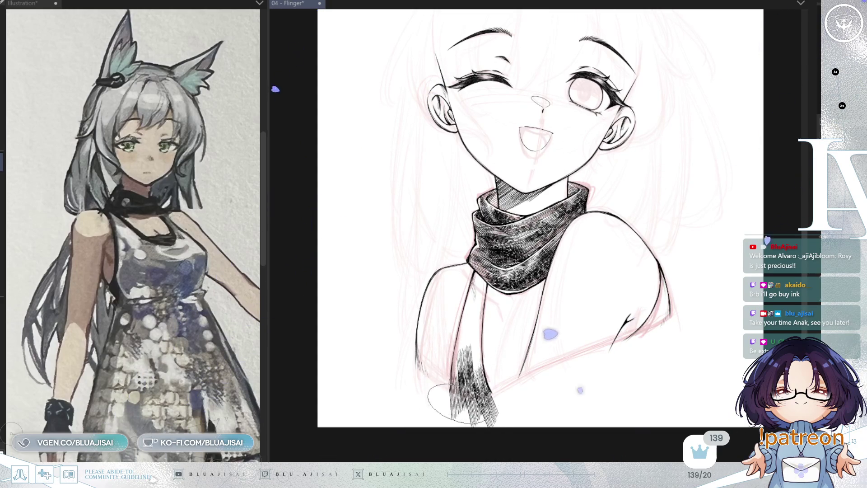
{"action": "scroll", "coordinate": [501, 365], "scroll_direction": "up", "scroll_amount": 2}
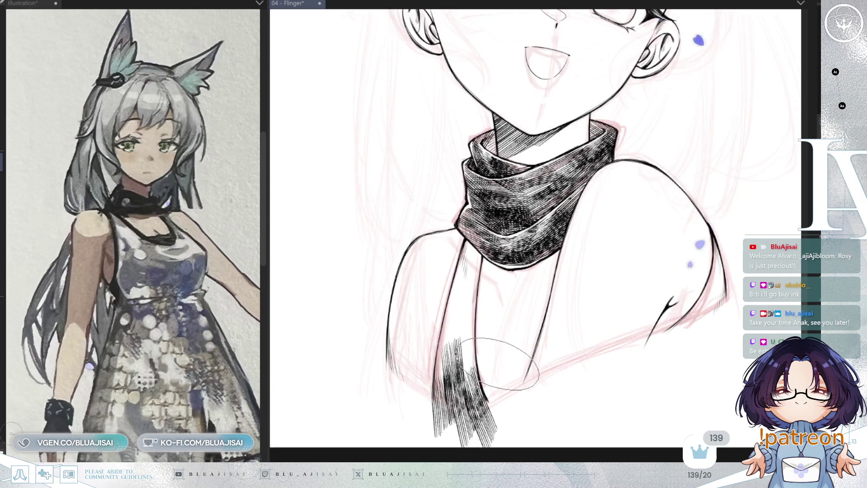
{"action": "scroll", "coordinate": [496, 364], "scroll_direction": "up", "scroll_amount": 2}
{"action": "left_click_drag", "start_coordinate": [491, 379], "coordinate": [495, 340]}
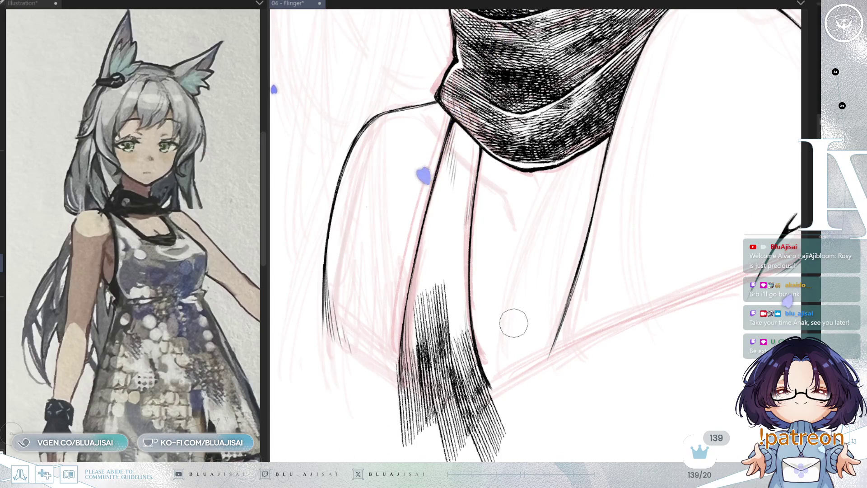
{"action": "key", "text": "minus"}
{"action": "scroll", "coordinate": [518, 325], "scroll_direction": "up", "scroll_amount": 2}
{"action": "mouse_move", "coordinate": [547, 312]}
{"action": "left_mouse_down"}
{"action": "mouse_move", "coordinate": [527, 310]}
{"action": "mouse_move", "coordinate": [544, 326]}
{"action": "mouse_move", "coordinate": [532, 348]}
{"action": "mouse_move", "coordinate": [542, 336]}
{"action": "mouse_move", "coordinate": [551, 366]}
{"action": "mouse_move", "coordinate": [571, 344]}
{"action": "mouse_move", "coordinate": [614, 334]}
{"action": "mouse_move", "coordinate": [600, 343]}
{"action": "mouse_move", "coordinate": [605, 350]}
{"action": "left_mouse_up"}
{"action": "left_click_drag", "start_coordinate": [662, 305], "coordinate": [639, 365]}
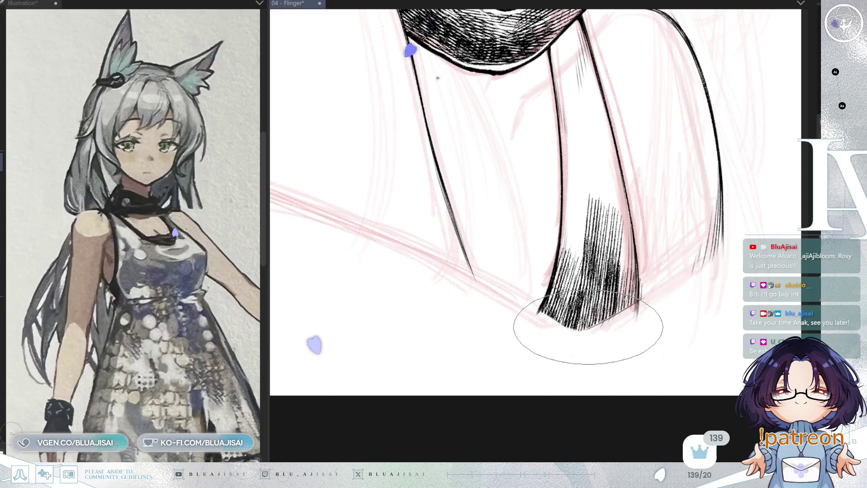
Step: Ink the strip's bottom edge line from its hatched tip up to the right contour
{"action": "mouse_move", "coordinate": [632, 307]}
{"action": "left_mouse_down"}
{"action": "mouse_move", "coordinate": [695, 265]}
{"action": "mouse_move", "coordinate": [687, 262]}
{"action": "mouse_move", "coordinate": [697, 242]}
{"action": "mouse_move", "coordinate": [691, 271]}
{"action": "mouse_move", "coordinate": [710, 251]}
{"action": "left_mouse_up"}
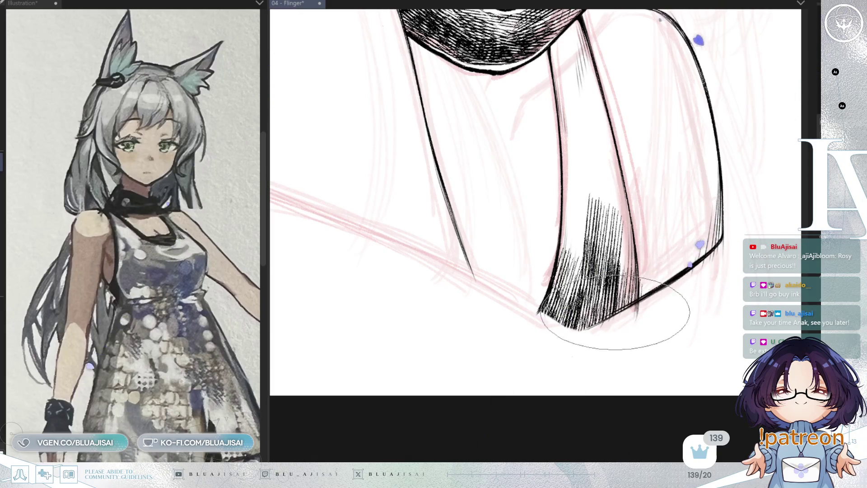
{"action": "key", "text": "h"}
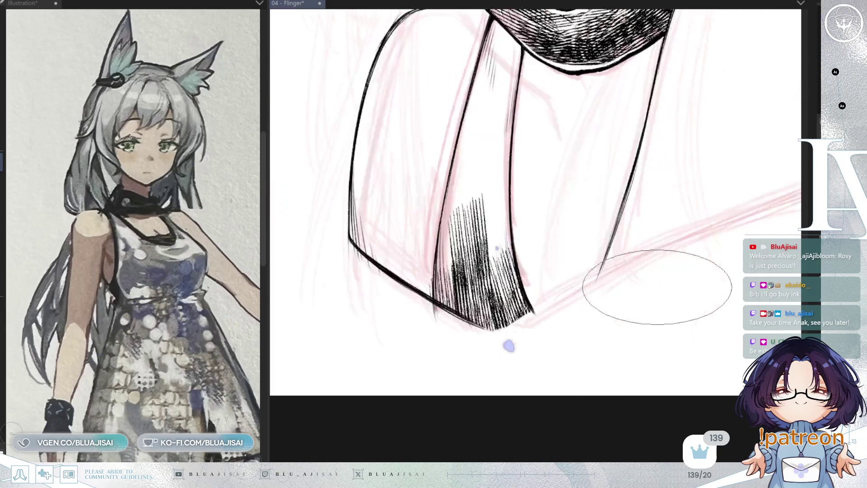
{"action": "left_click_drag", "start_coordinate": [570, 328], "coordinate": [568, 335]}
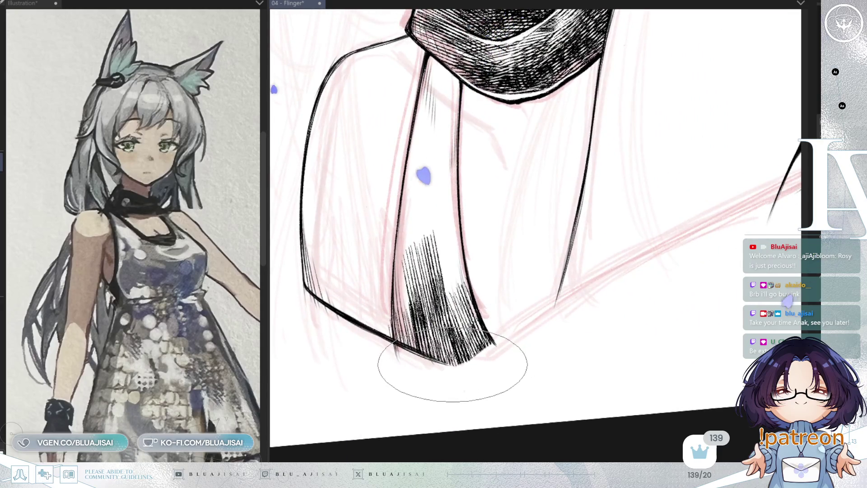
{"action": "left_click_drag", "start_coordinate": [495, 344], "coordinate": [556, 303]}
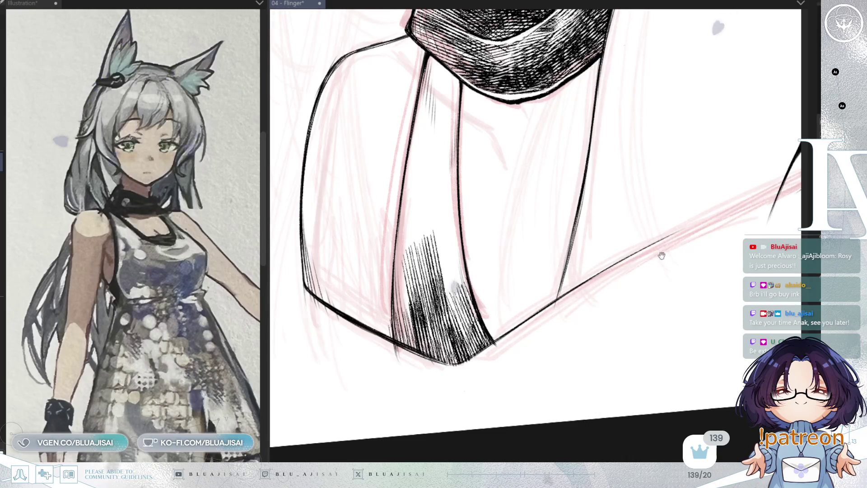
{"action": "scroll", "coordinate": [658, 251], "scroll_direction": "up", "scroll_amount": 2}
{"action": "left_click_drag", "start_coordinate": [673, 251], "coordinate": [551, 300]}
{"action": "left_click_drag", "start_coordinate": [686, 252], "coordinate": [545, 304]}
{"action": "scroll", "coordinate": [722, 219], "scroll_direction": "right", "scroll_amount": 3}
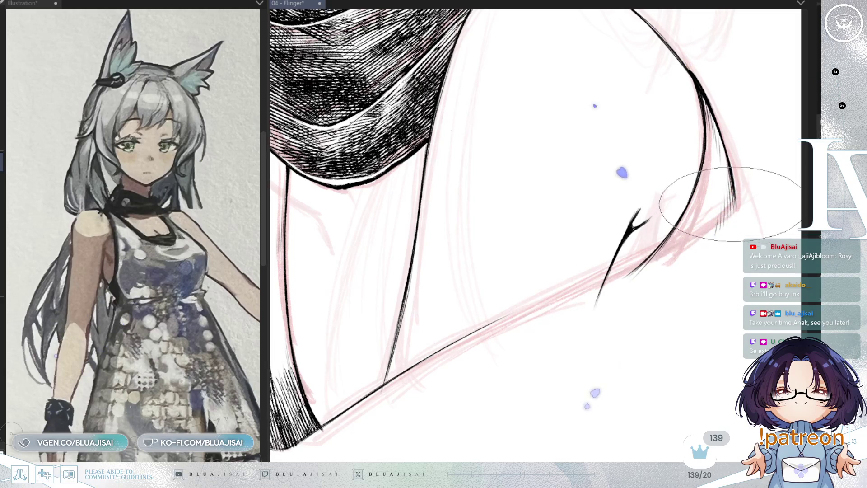
Step: Rotate the view along the lower torso and retrace the bottom edge line thicker and darker
{"action": "mouse_move", "coordinate": [718, 234]}
{"action": "left_mouse_down"}
{"action": "mouse_move", "coordinate": [727, 228]}
{"action": "mouse_move", "coordinate": [548, 300]}
{"action": "left_mouse_up"}
{"action": "mouse_move", "coordinate": [497, 360]}
{"action": "left_mouse_down"}
{"action": "mouse_move", "coordinate": [552, 271]}
{"action": "mouse_move", "coordinate": [494, 320]}
{"action": "mouse_move", "coordinate": [687, 212]}
{"action": "left_mouse_up"}
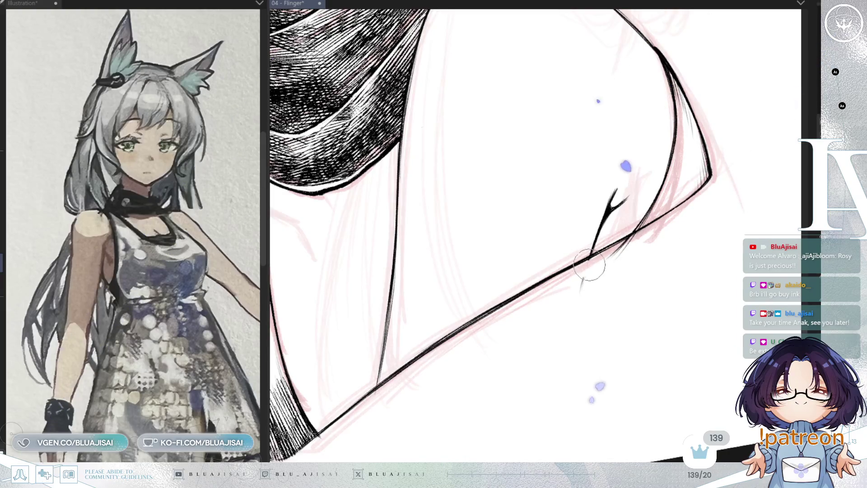
{"action": "left_click_drag", "start_coordinate": [588, 277], "coordinate": [547, 275]}
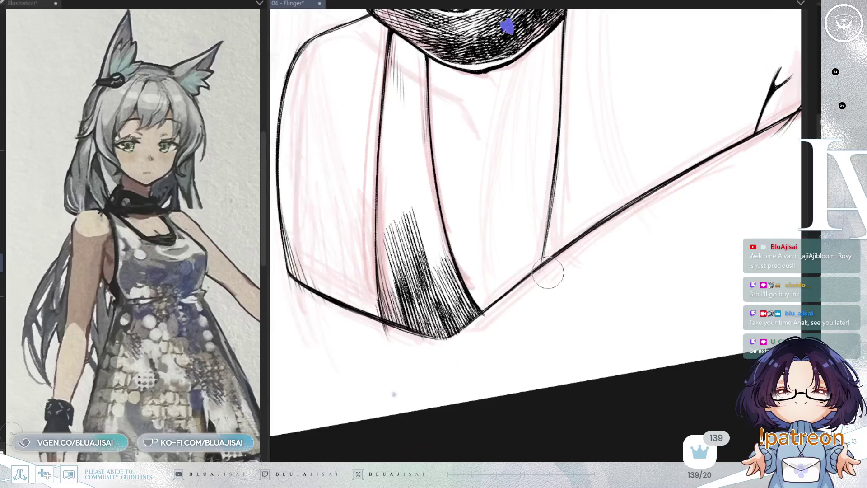
{"action": "mouse_move", "coordinate": [515, 319]}
{"action": "left_mouse_down"}
{"action": "mouse_move", "coordinate": [557, 310]}
{"action": "mouse_move", "coordinate": [526, 329]}
{"action": "mouse_move", "coordinate": [451, 325]}
{"action": "mouse_move", "coordinate": [434, 333]}
{"action": "mouse_move", "coordinate": [687, 294]}
{"action": "mouse_move", "coordinate": [641, 315]}
{"action": "left_mouse_up"}
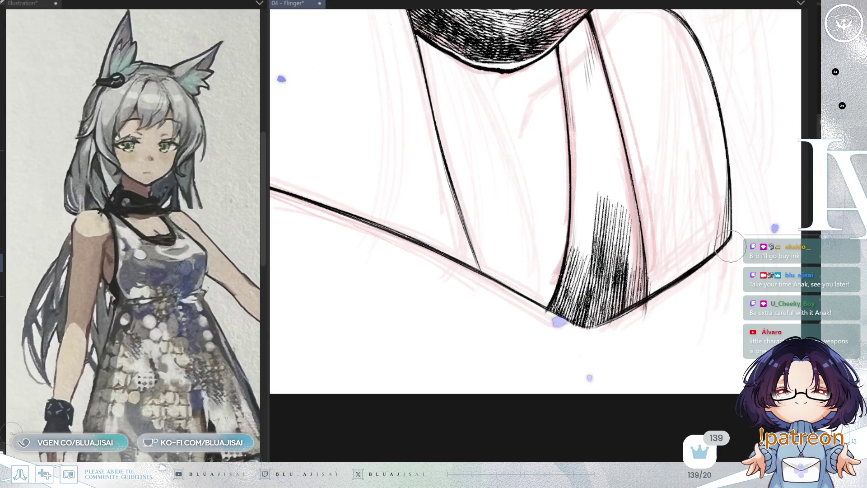
{"action": "left_click_drag", "start_coordinate": [726, 249], "coordinate": [665, 296]}
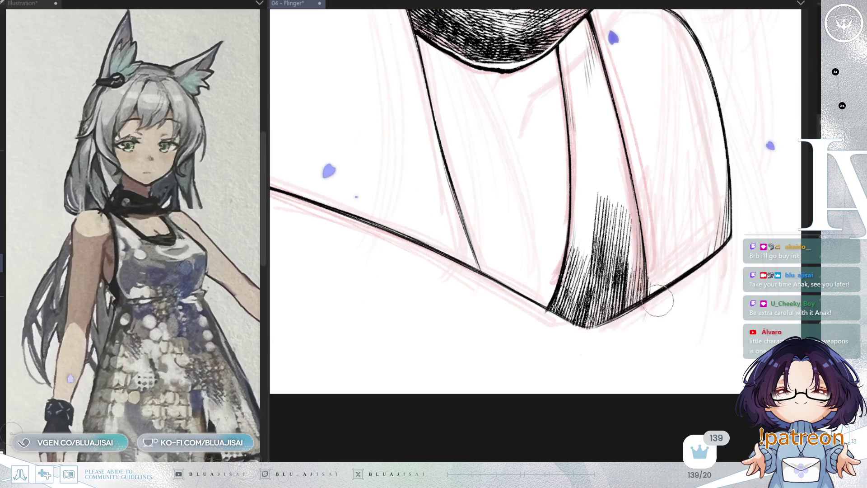
Step: Shade the right shoulder's outer edge with several groups of fine diagonal hatching
{"action": "key", "text": "h"}
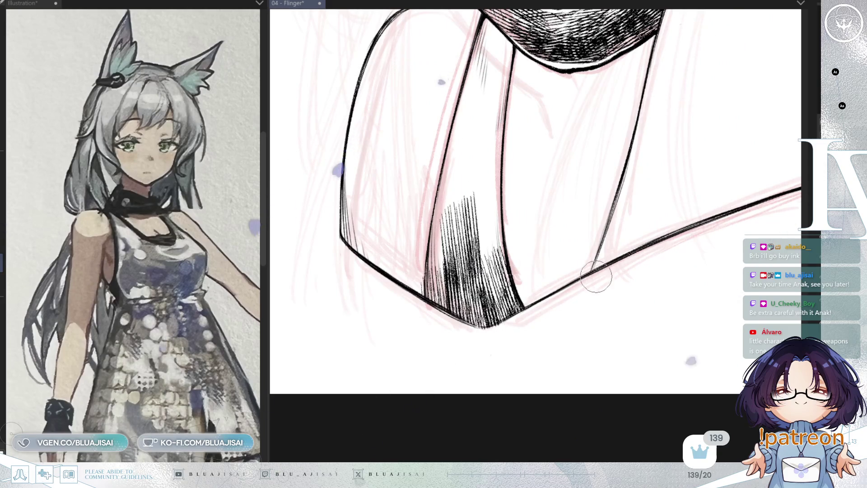
{"action": "scroll", "coordinate": [619, 286], "scroll_direction": "right", "scroll_amount": 5}
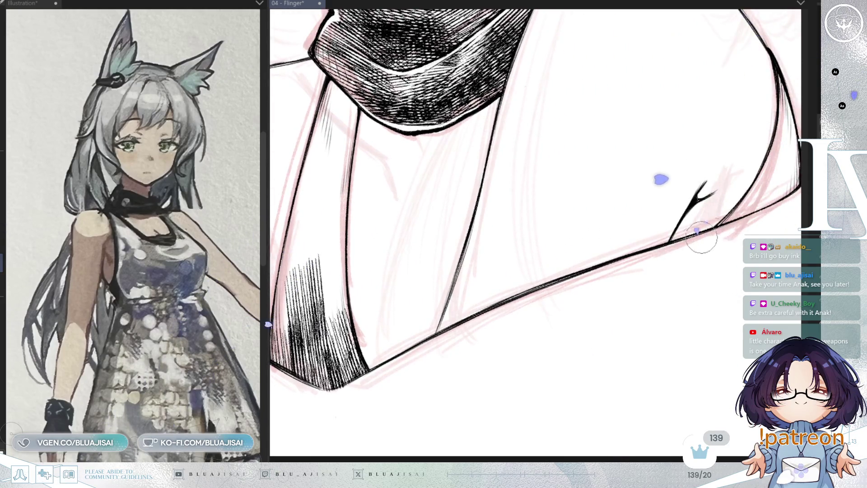
{"action": "mouse_move", "coordinate": [690, 247]}
{"action": "left_mouse_down"}
{"action": "mouse_move", "coordinate": [586, 324]}
{"action": "mouse_move", "coordinate": [785, 247]}
{"action": "left_mouse_up"}
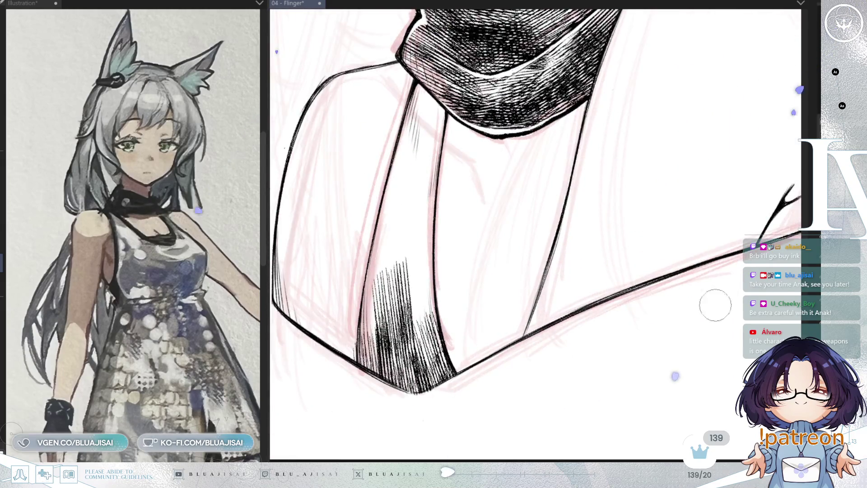
{"action": "scroll", "coordinate": [445, 388], "scroll_direction": "down", "scroll_amount": 3}
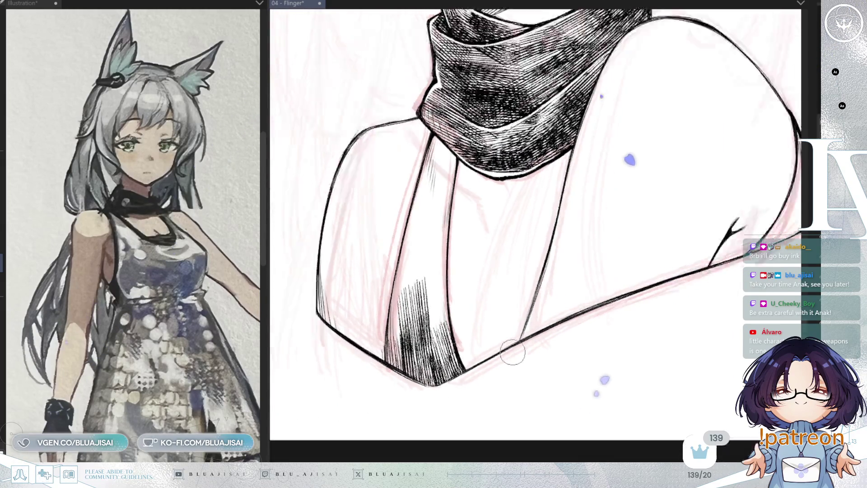
{"action": "scroll", "coordinate": [640, 319], "scroll_direction": "down", "scroll_amount": 1}
{"action": "left_click_drag", "start_coordinate": [640, 319], "coordinate": [627, 367]}
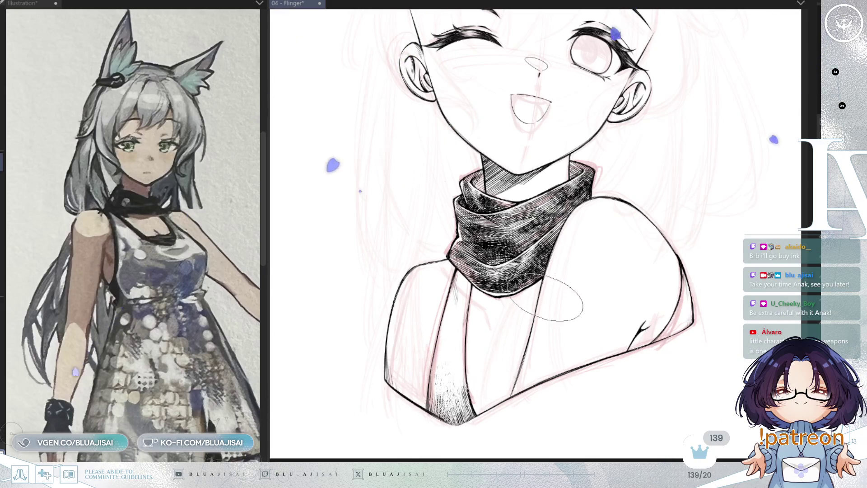
{"action": "scroll", "coordinate": [677, 165], "scroll_direction": "up", "scroll_amount": 3}
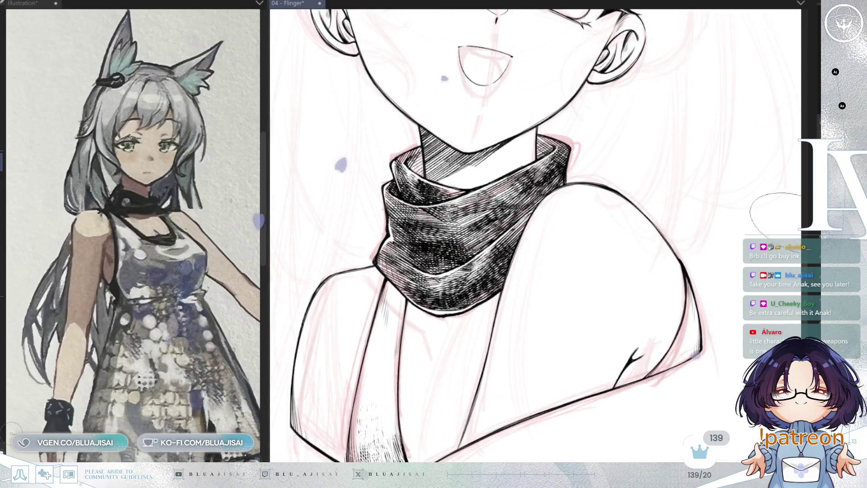
{"action": "mouse_move", "coordinate": [655, 357]}
{"action": "left_mouse_down"}
{"action": "mouse_move", "coordinate": [614, 415]}
{"action": "mouse_move", "coordinate": [623, 418]}
{"action": "left_mouse_up"}
{"action": "left_click_drag", "start_coordinate": [700, 321], "coordinate": [673, 413]}
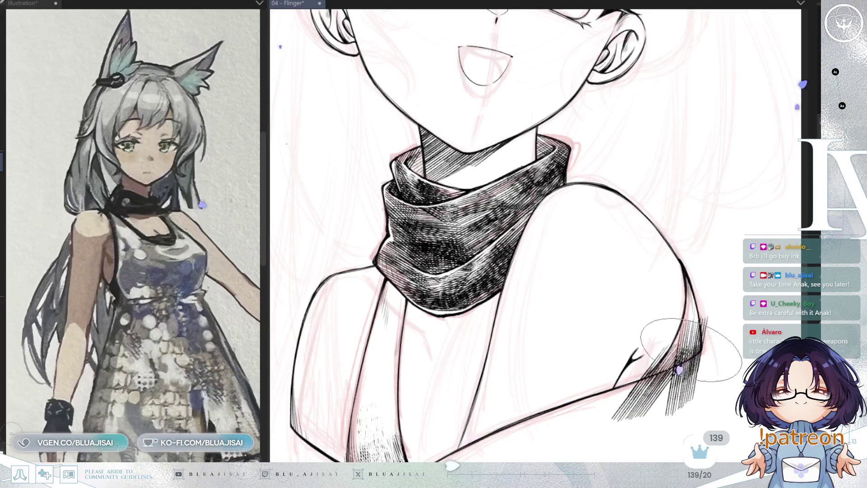
{"action": "left_click_drag", "start_coordinate": [702, 334], "coordinate": [666, 411]}
{"action": "left_click_drag", "start_coordinate": [700, 336], "coordinate": [673, 400]}
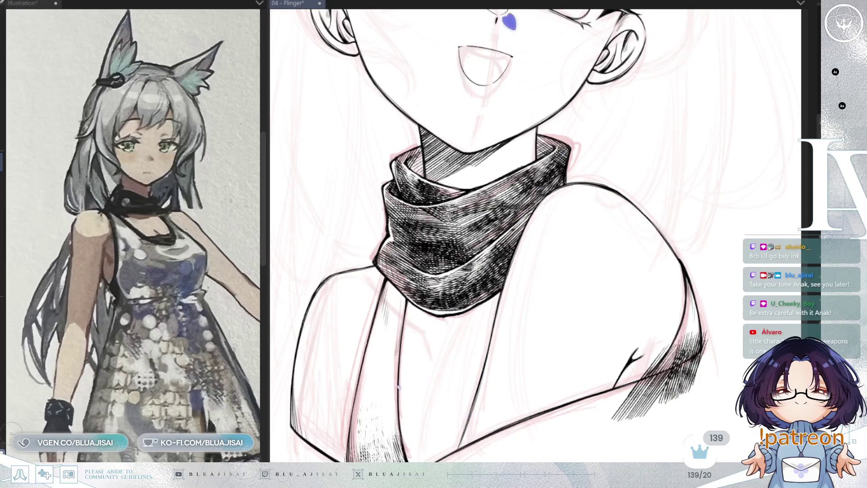
{"action": "left_click_drag", "start_coordinate": [694, 342], "coordinate": [672, 356]}
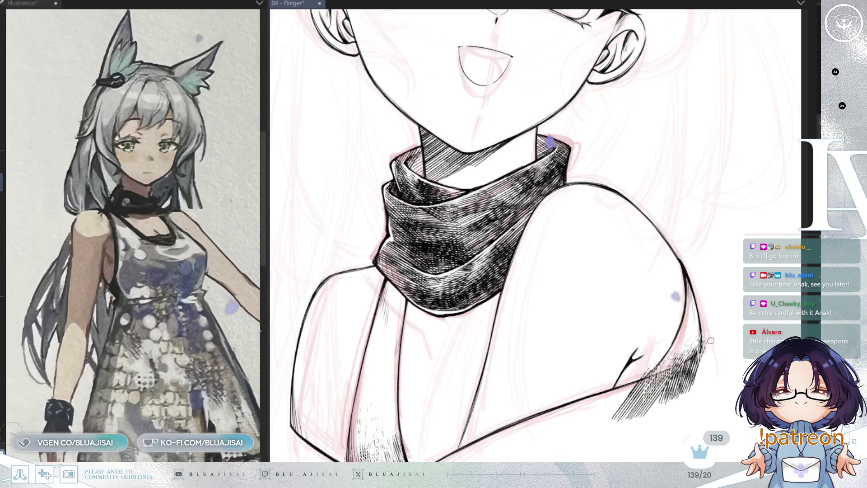
Step: Undo the hatching that spilled below the shoulder line and straighten the view
{"action": "scroll", "coordinate": [664, 377], "scroll_direction": "up", "scroll_amount": 3}
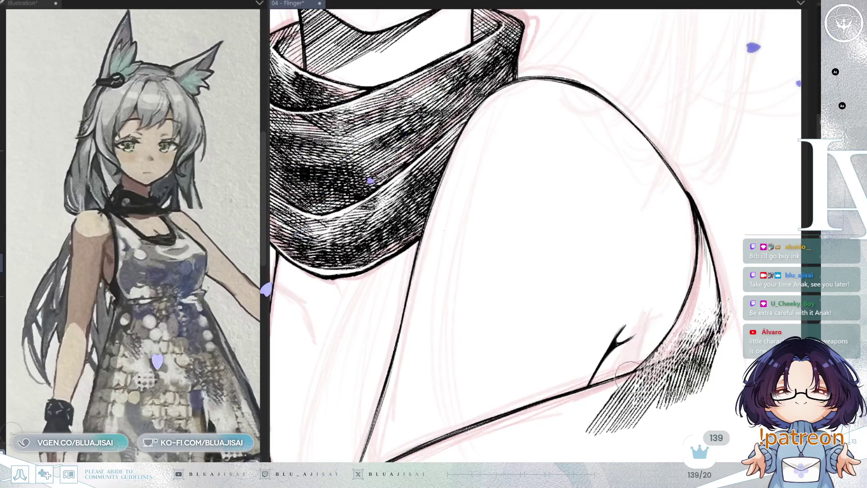
{"action": "key", "text": "minus"}
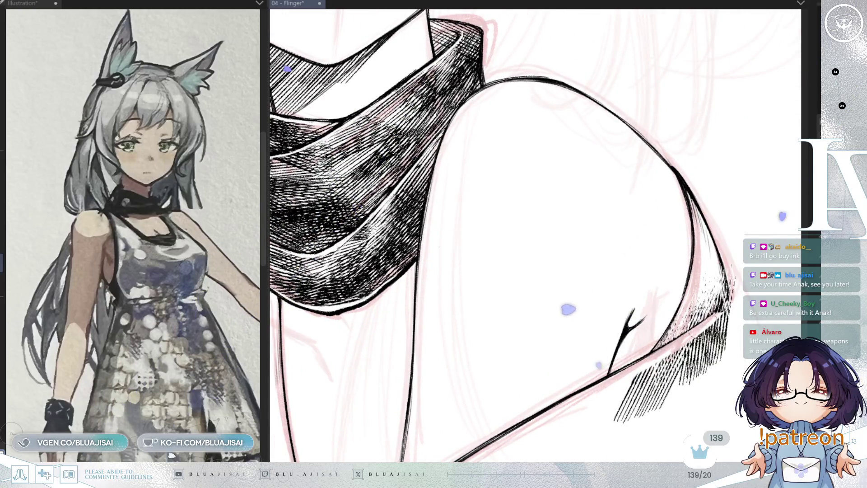
{"action": "key", "text": "ctrl+z"}
{"action": "key", "text": "ctrl+z"}
{"action": "key", "text": "ctrl+z"}
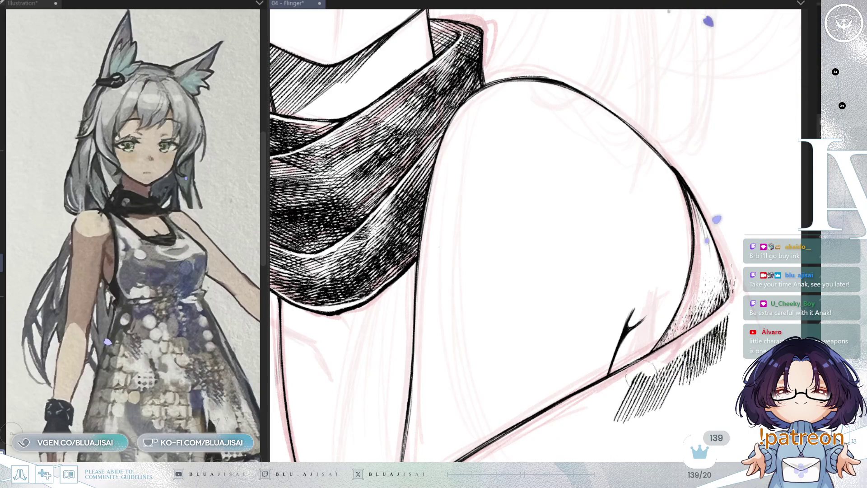
{"action": "left_click_drag", "start_coordinate": [743, 343], "coordinate": [696, 386]}
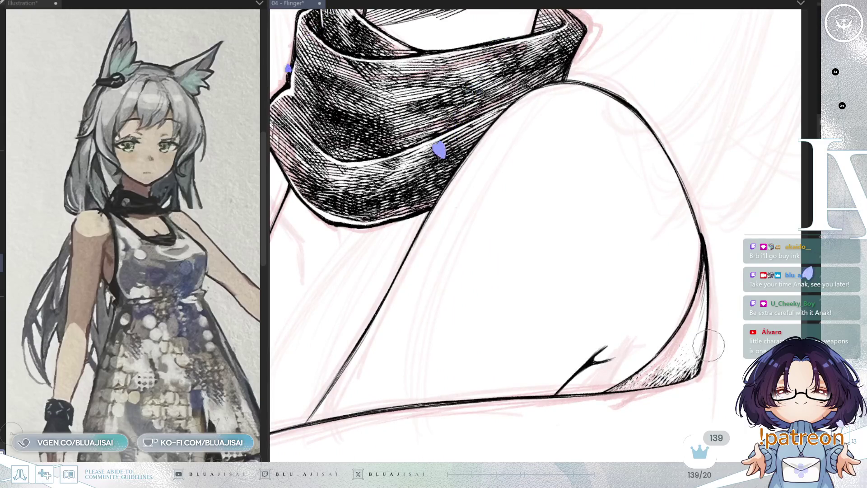
{"action": "scroll", "coordinate": [696, 386], "scroll_direction": "down", "scroll_amount": 4}
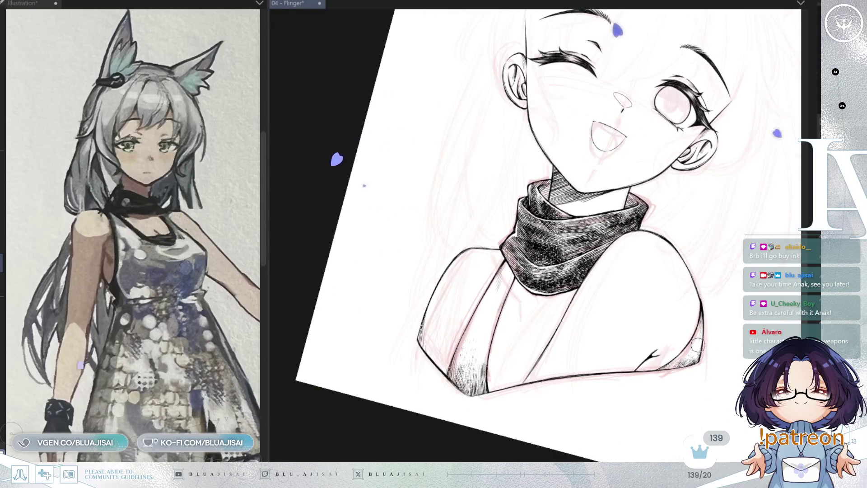
Step: Straighten and mirror the view, then restore the red sketch to full visibility beneath the ink
{"action": "left_click_drag", "start_coordinate": [707, 342], "coordinate": [701, 358]}
{"action": "scroll", "coordinate": [700, 357], "scroll_direction": "down", "scroll_amount": 1}
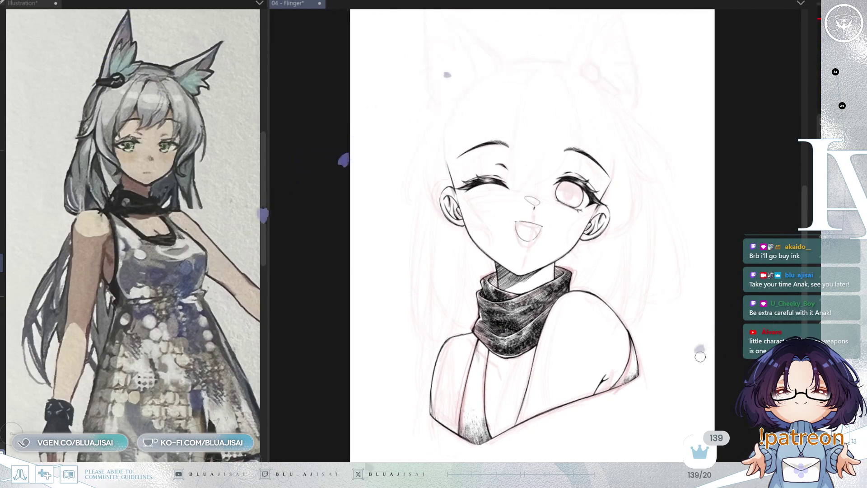
{"action": "key", "text": "h"}
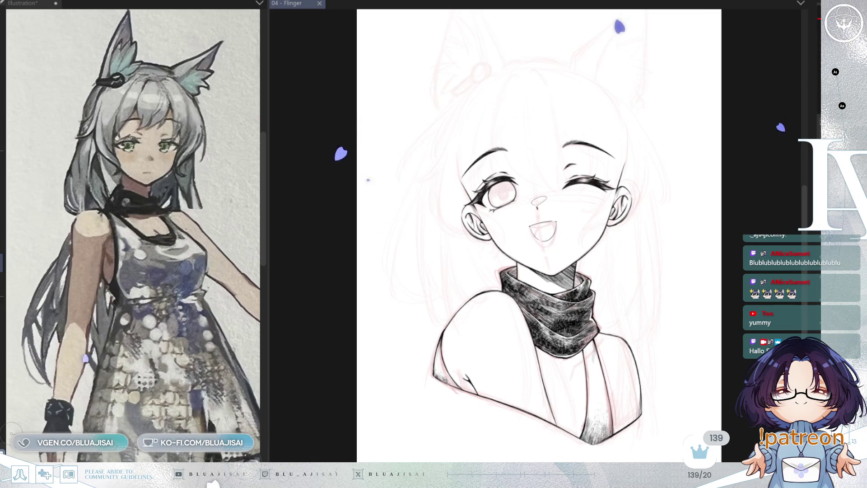
{"action": "scroll", "coordinate": [537, 235], "scroll_direction": "up", "scroll_amount": 2}
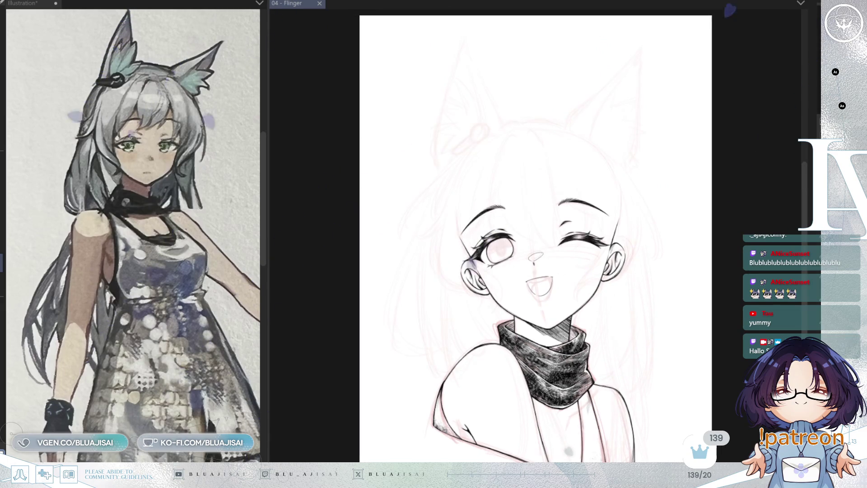
{"action": "left_click_drag", "start_coordinate": [436, 418], "coordinate": [456, 435]}
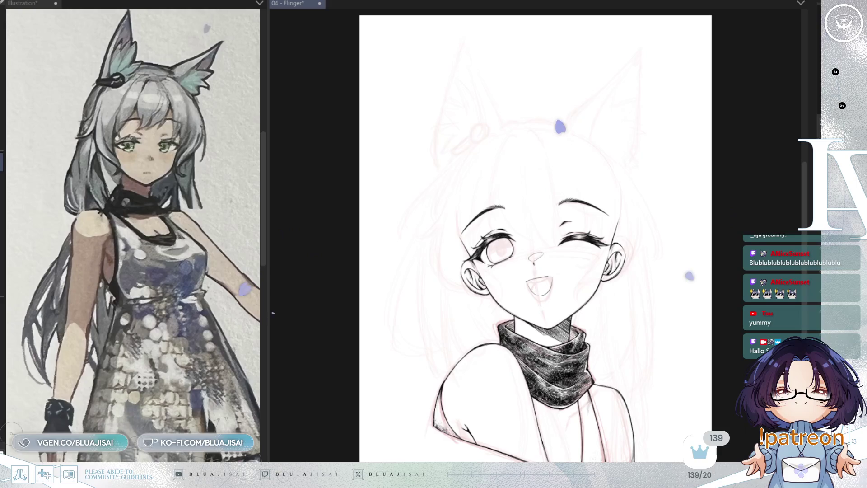
{"action": "key", "text": "h"}
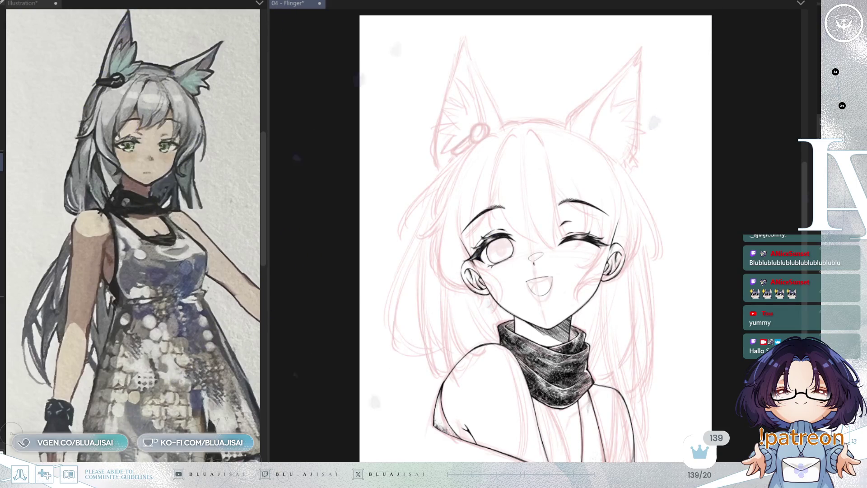
Step: Turn off the grey tone layer so the eye tint and mouth shading disappear
{"action": "key", "text": "ctrl+z"}
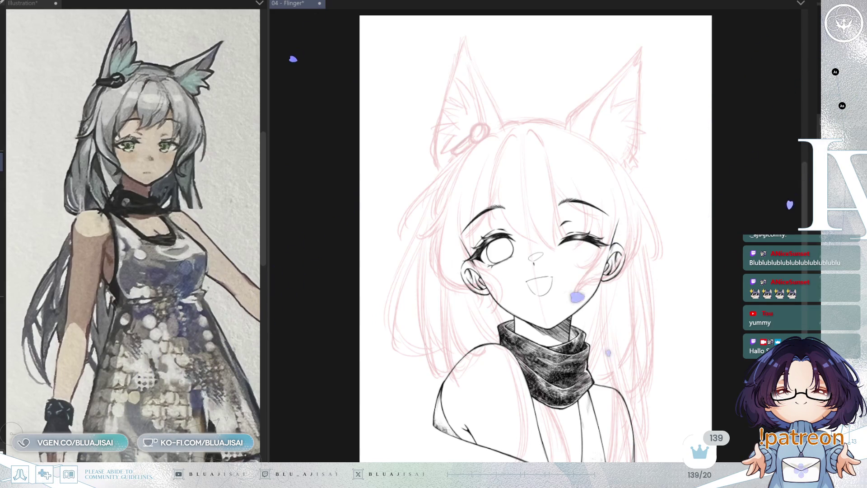
{"action": "scroll", "coordinate": [679, 247], "scroll_direction": "up", "scroll_amount": 2}
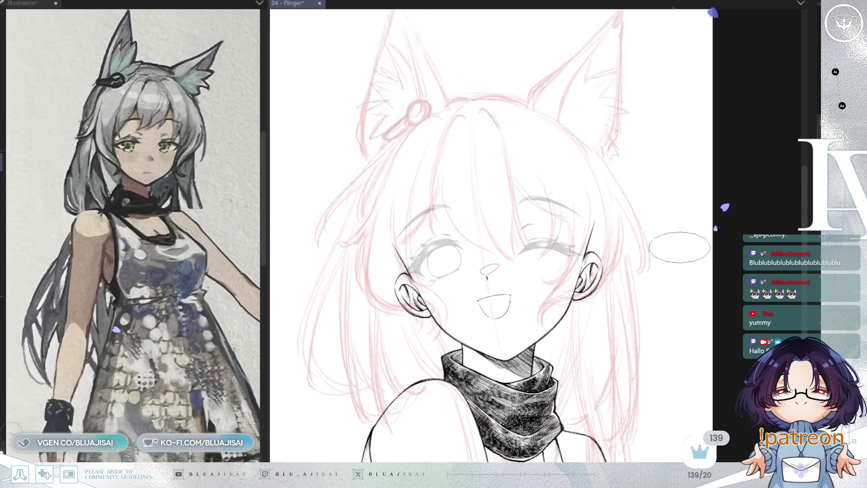
Step: Narrow the reference image pane to enlarge the canvas and zoom in on the head
{"action": "scroll", "coordinate": [679, 247], "scroll_direction": "up", "scroll_amount": 3}
{"action": "left_click_drag", "start_coordinate": [269, 244], "coordinate": [209, 382]}
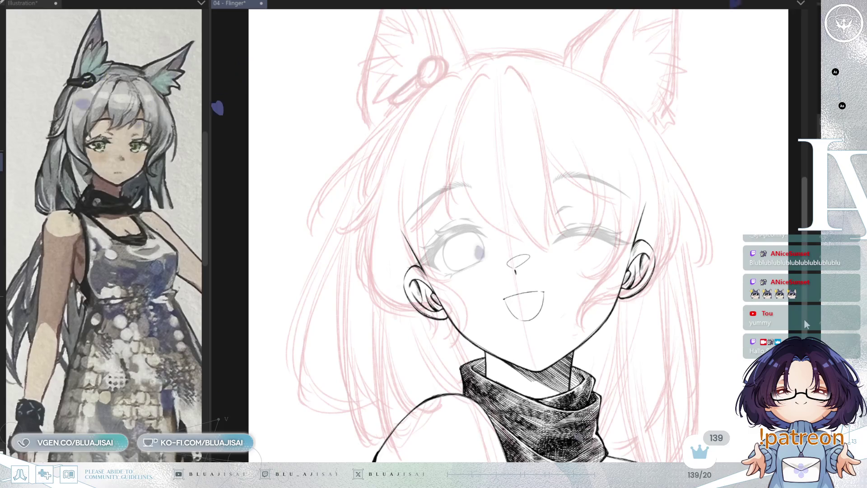
{"action": "scroll", "coordinate": [500, 236], "scroll_direction": "up", "scroll_amount": 2}
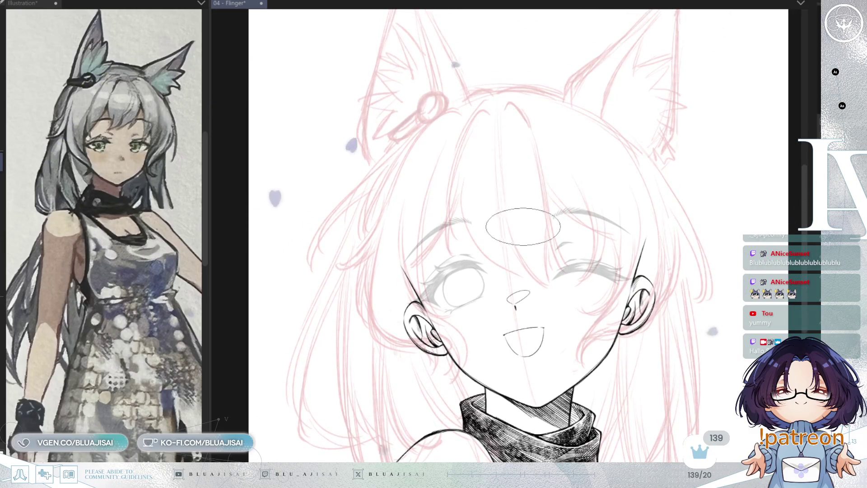
{"action": "scroll", "coordinate": [492, 118], "scroll_direction": "down", "scroll_amount": 1}
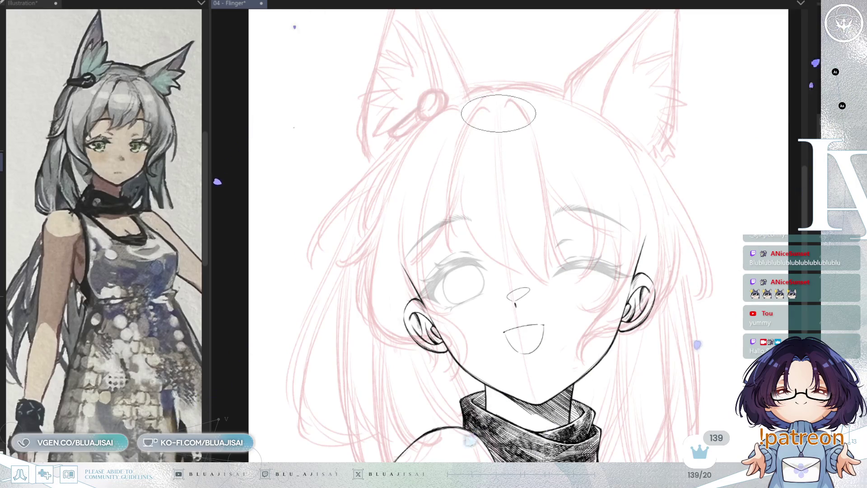
{"action": "key", "text": "m"}
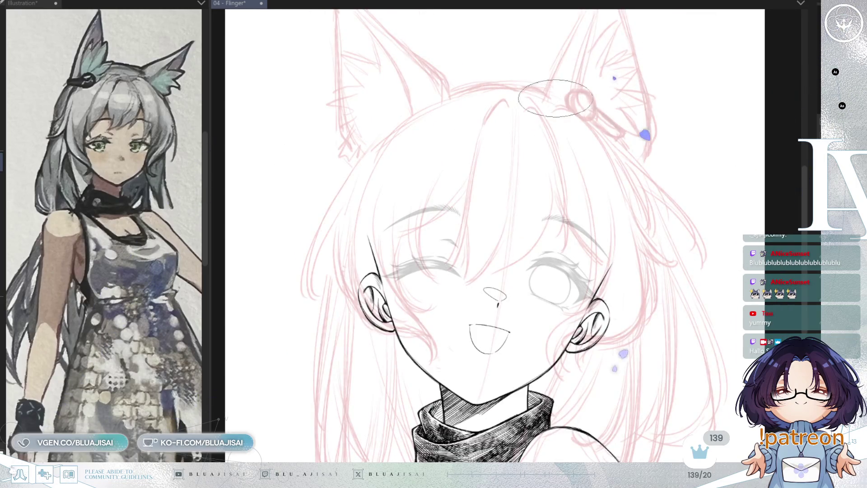
Step: Ink bang strands from the crown over the forehead toward the nose bridge, redrawing the first
{"action": "mouse_move", "coordinate": [507, 103]}
{"action": "left_mouse_down"}
{"action": "mouse_move", "coordinate": [471, 144]}
{"action": "mouse_move", "coordinate": [454, 223]}
{"action": "left_mouse_up"}
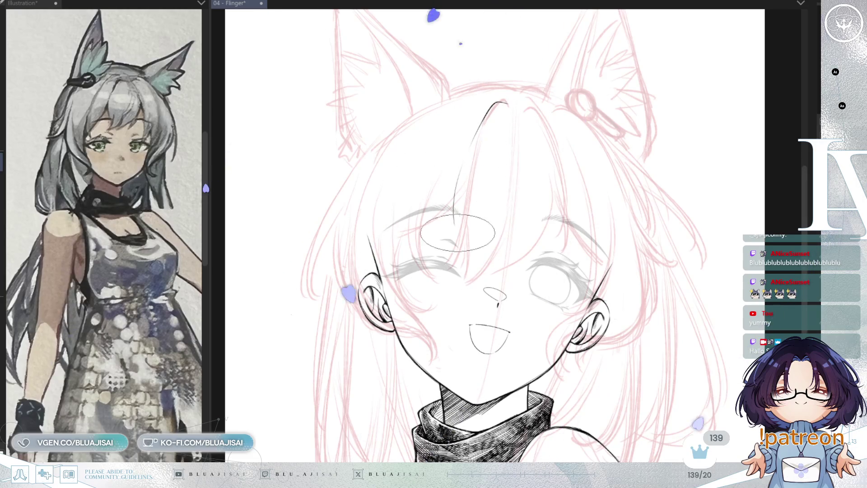
{"action": "key", "text": "ctrl+z"}
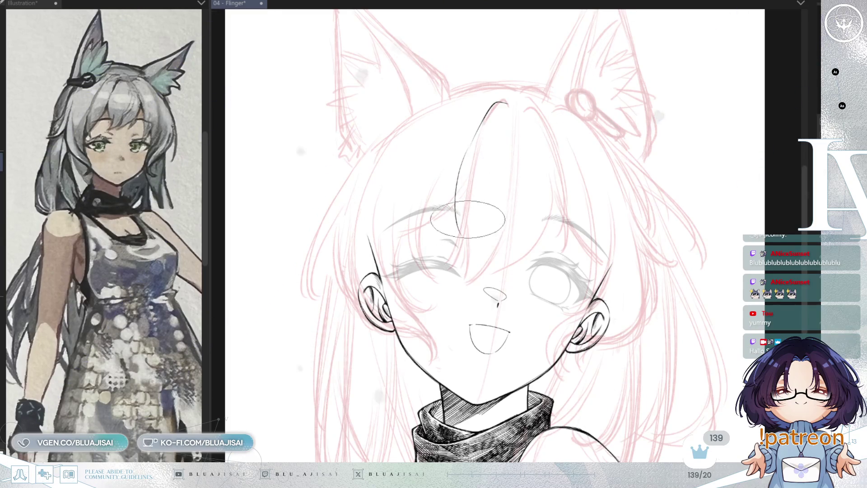
{"action": "left_click_drag", "start_coordinate": [470, 145], "coordinate": [454, 223]}
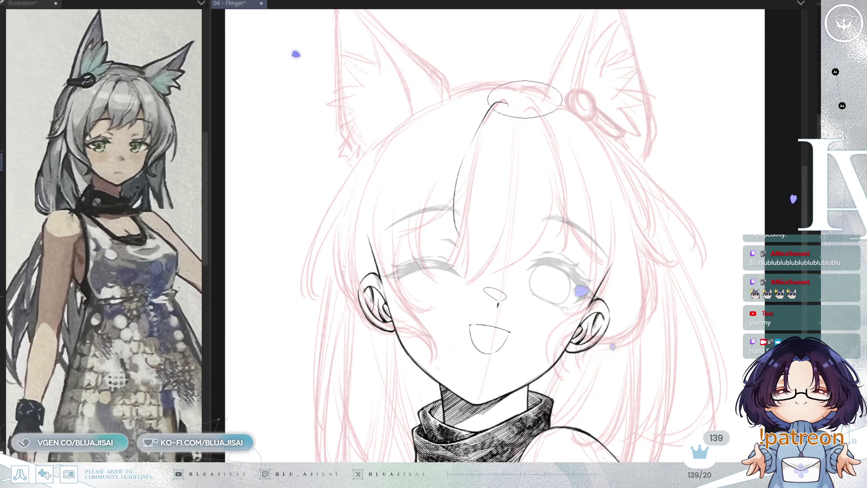
{"action": "key", "text": "h"}
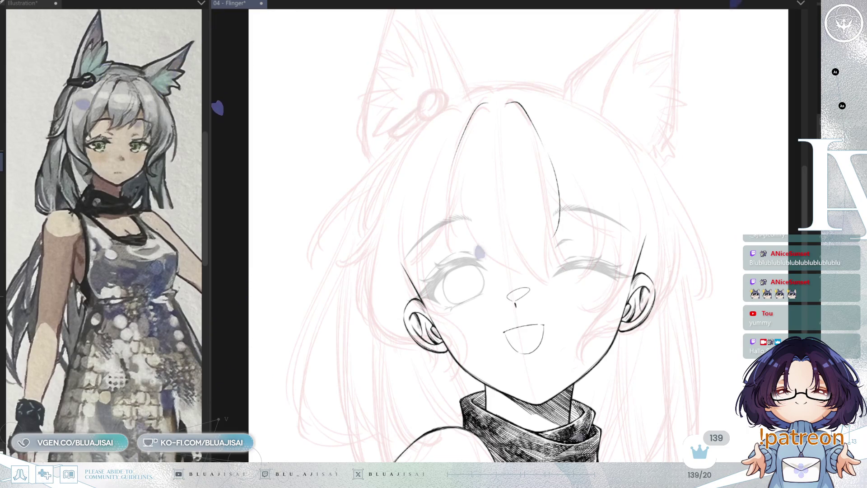
{"action": "mouse_move", "coordinate": [452, 181]}
{"action": "left_mouse_down"}
{"action": "mouse_move", "coordinate": [456, 253]}
{"action": "mouse_move", "coordinate": [464, 145]}
{"action": "left_mouse_up"}
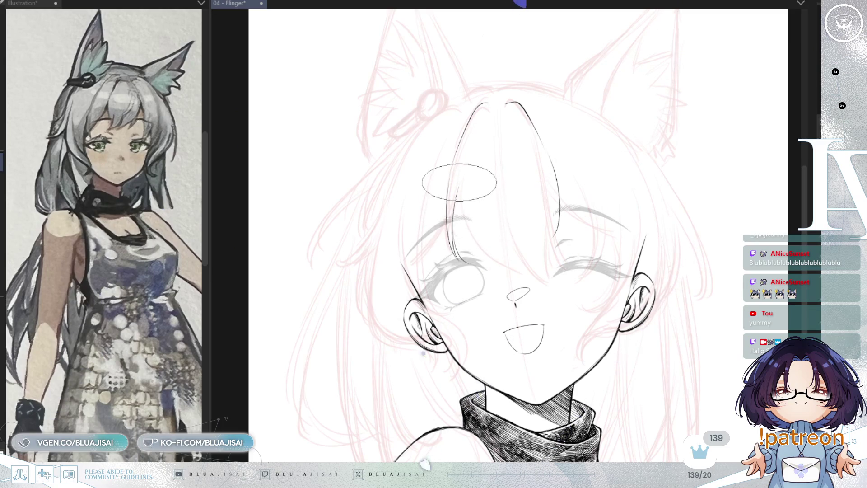
{"action": "left_click_drag", "start_coordinate": [459, 187], "coordinate": [492, 264]}
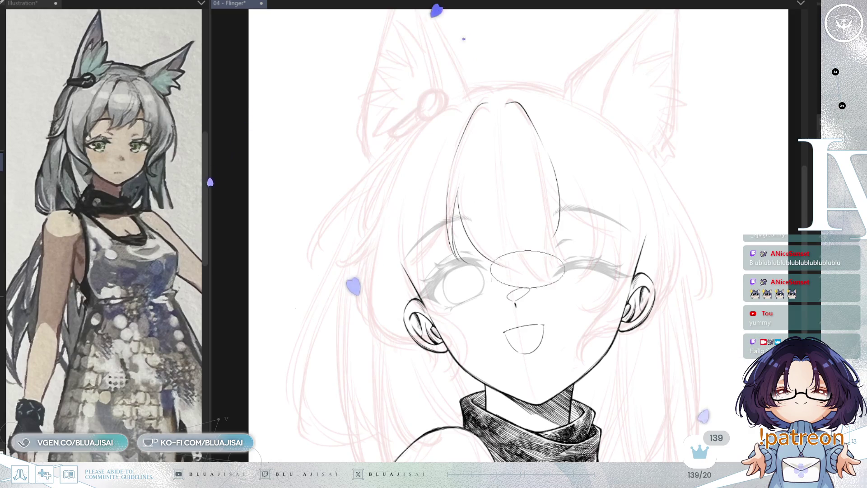
{"action": "key", "text": "h"}
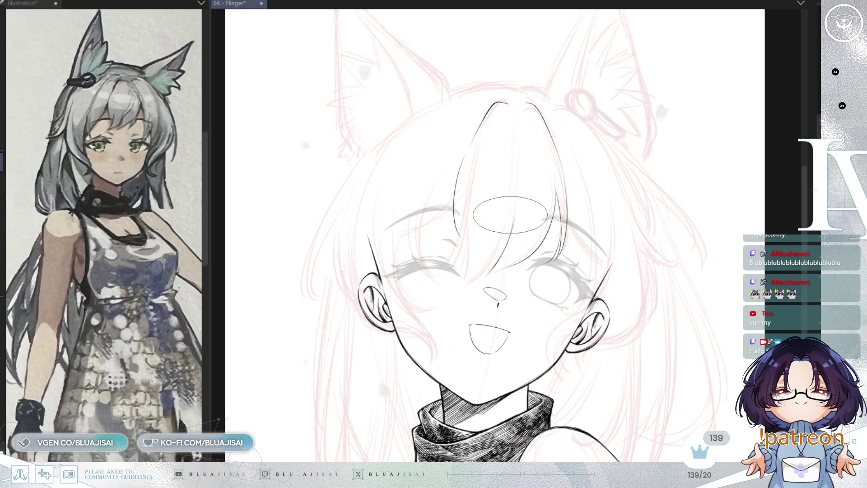
Step: Undo the last stroke, save the Flinger illustration with Ctrl+S, and mirror-check the drawing
{"action": "key", "text": "ctrl+z"}
{"action": "key", "text": "ctrl+s"}
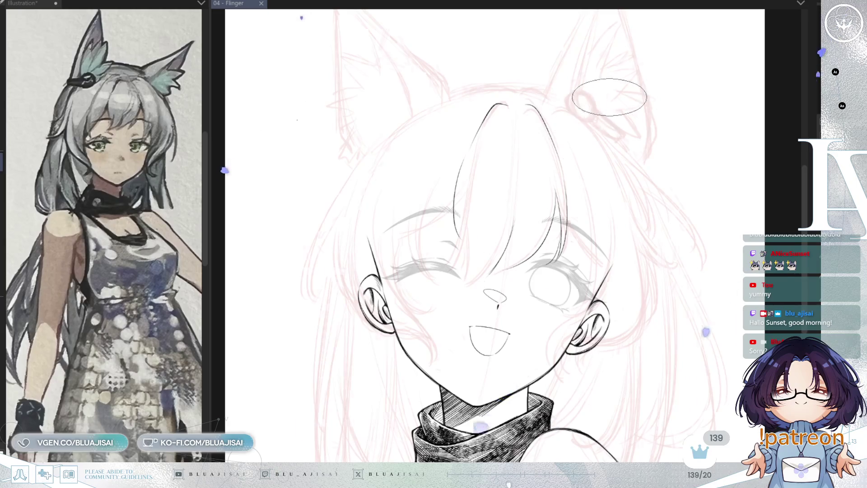
{"action": "key", "text": "h"}
{"action": "key", "text": "h"}
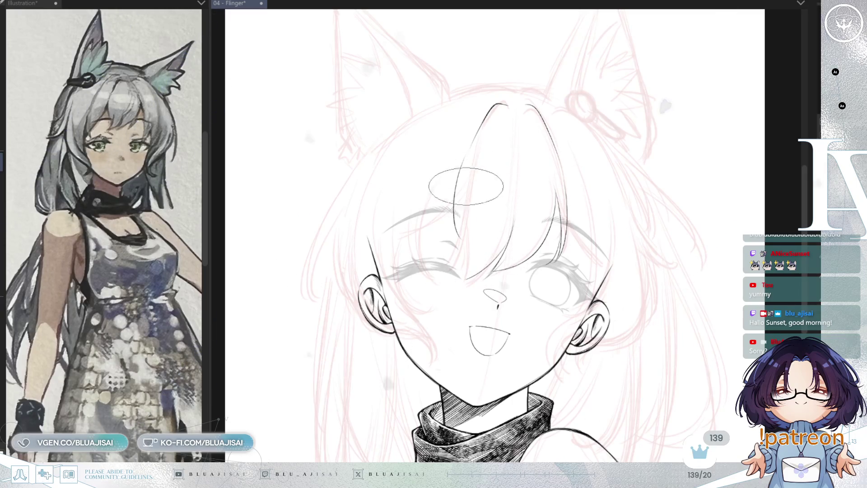
{"action": "key", "text": "h"}
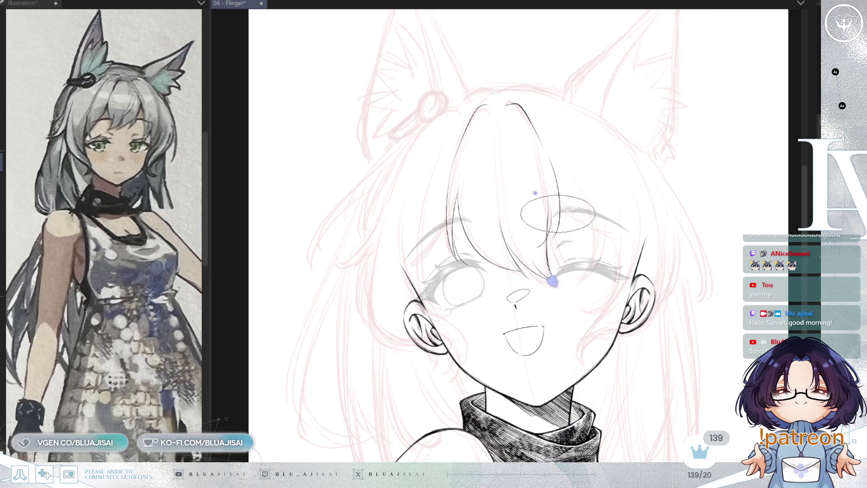
Step: Flip the view back and zoom out to frame the whole face and turtleneck, then recentre on the forehead
{"action": "key", "text": "h"}
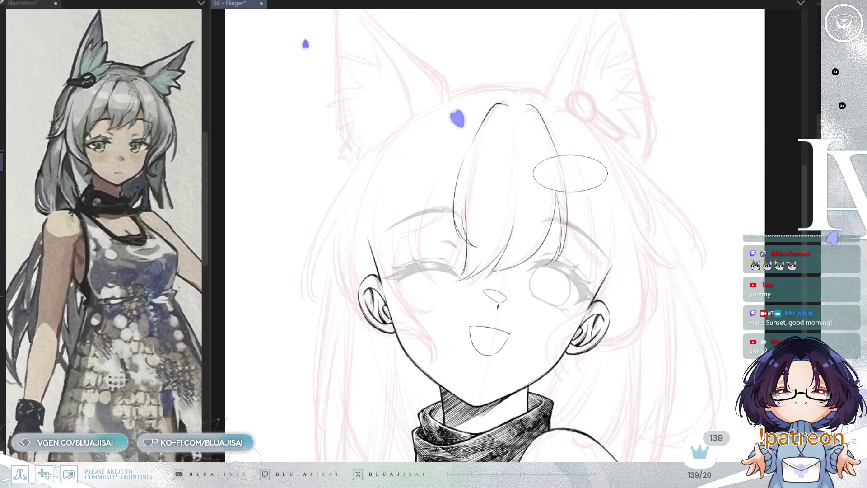
{"action": "scroll", "coordinate": [497, 181], "scroll_direction": "up", "scroll_amount": 2}
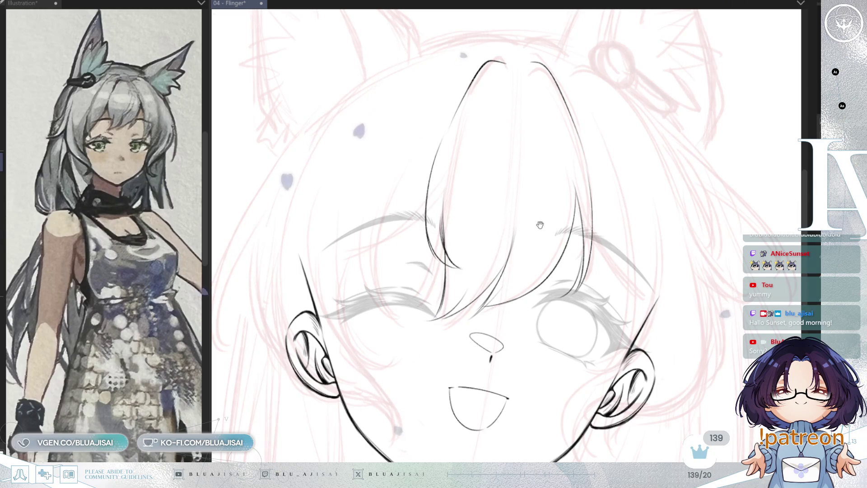
{"action": "scroll", "coordinate": [526, 196], "scroll_direction": "down", "scroll_amount": 1}
{"action": "scroll", "coordinate": [526, 196], "scroll_direction": "down", "scroll_amount": 1}
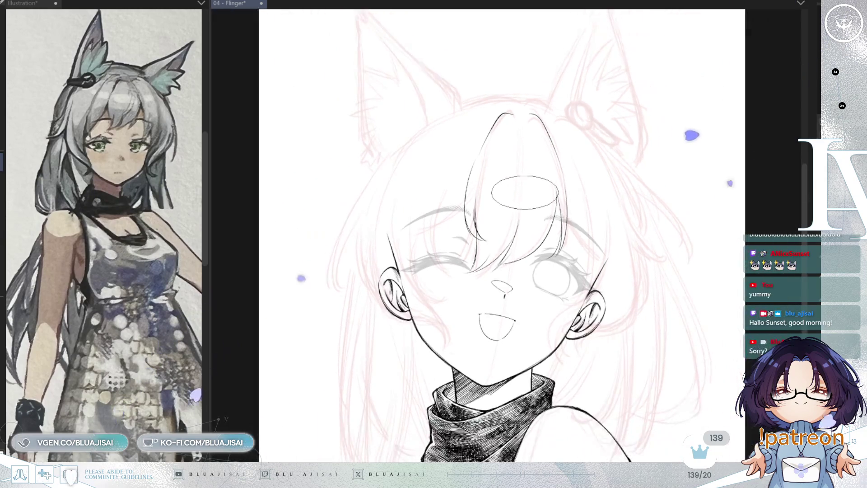
{"action": "scroll", "coordinate": [526, 196], "scroll_direction": "down", "scroll_amount": 2}
{"action": "left_click_drag", "start_coordinate": [624, 136], "coordinate": [641, 154]}
{"action": "scroll", "coordinate": [513, 149], "scroll_direction": "up", "scroll_amount": 2}
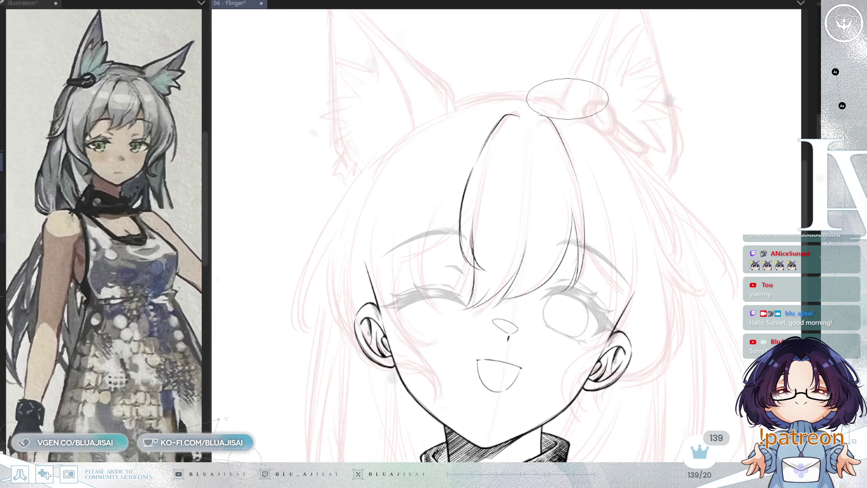
{"action": "key", "text": "h"}
{"action": "scroll", "coordinate": [650, 68], "scroll_direction": "down", "scroll_amount": 1}
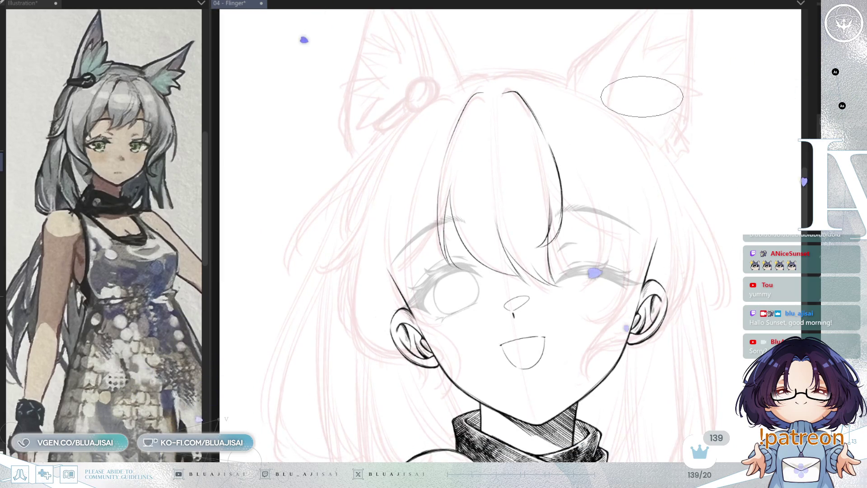
{"action": "left_click_drag", "start_coordinate": [483, 145], "coordinate": [525, 139]}
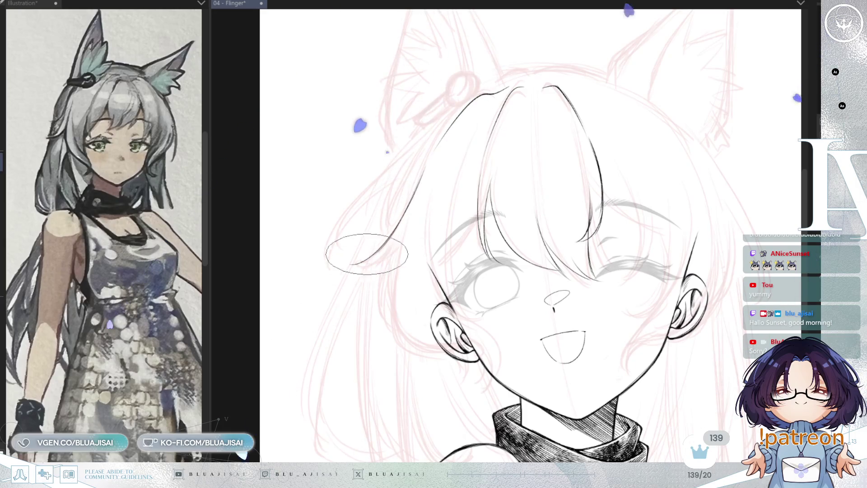
Step: Ink a long bang sweeping left across the forehead, ending in a hooked tip
{"action": "mouse_move", "coordinate": [377, 249]}
{"action": "left_mouse_down"}
{"action": "mouse_move", "coordinate": [352, 263]}
{"action": "mouse_move", "coordinate": [402, 225]}
{"action": "left_mouse_up"}
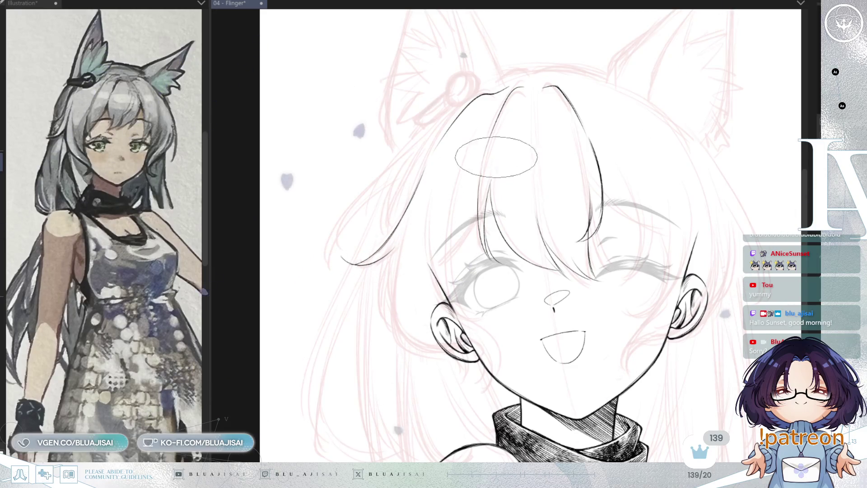
{"action": "scroll", "coordinate": [496, 153], "scroll_direction": "down", "scroll_amount": 1}
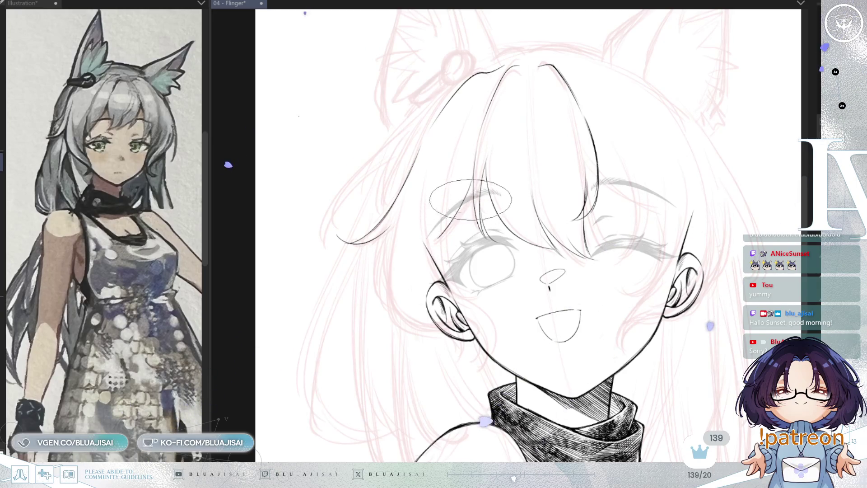
{"action": "scroll", "coordinate": [483, 157], "scroll_direction": "down", "scroll_amount": 1}
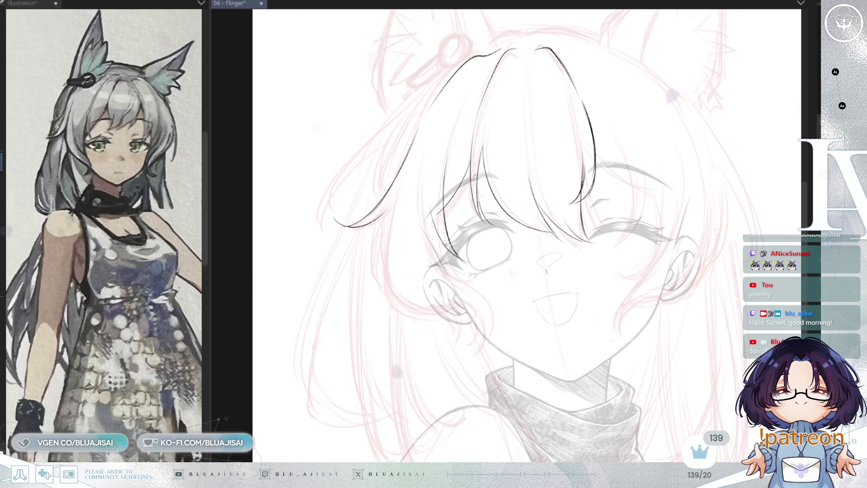
{"action": "scroll", "coordinate": [683, 208], "scroll_direction": "down", "scroll_amount": 2}
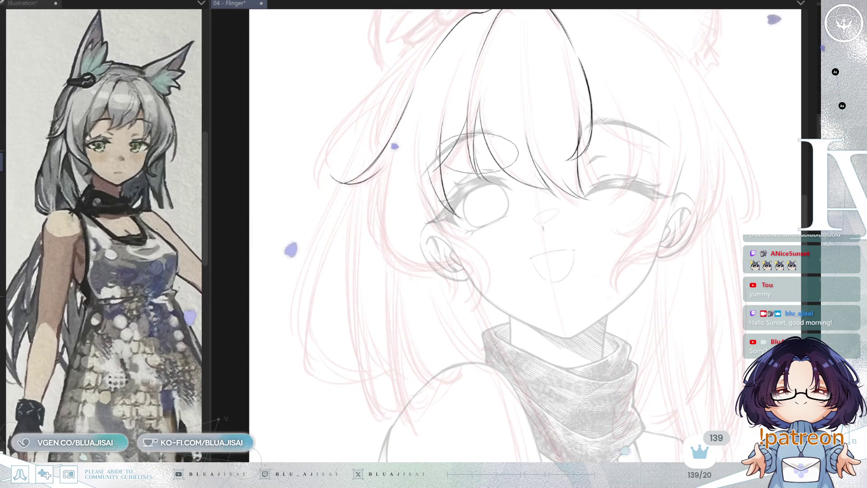
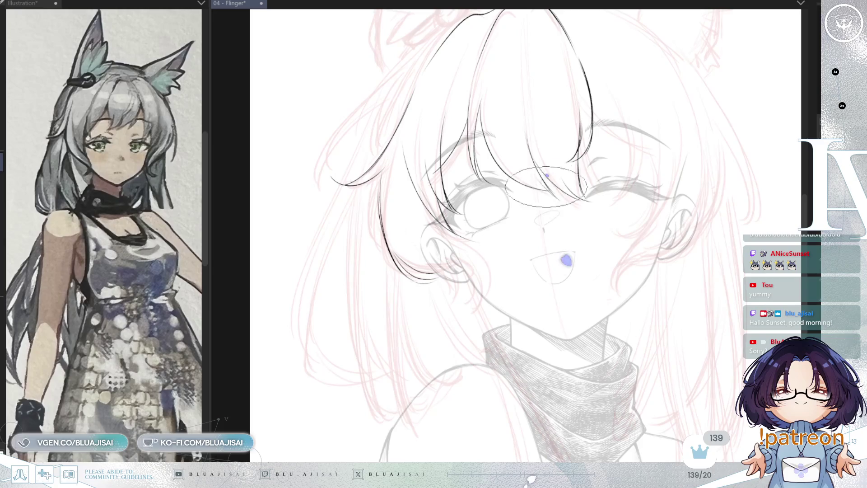
Step: On a flipped, tilted view, ink one dark hair strand curving down beneath the ear
{"action": "key", "text": "m"}
{"action": "left_click_drag", "start_coordinate": [705, 224], "coordinate": [726, 199]}
{"action": "key", "text": "minus"}
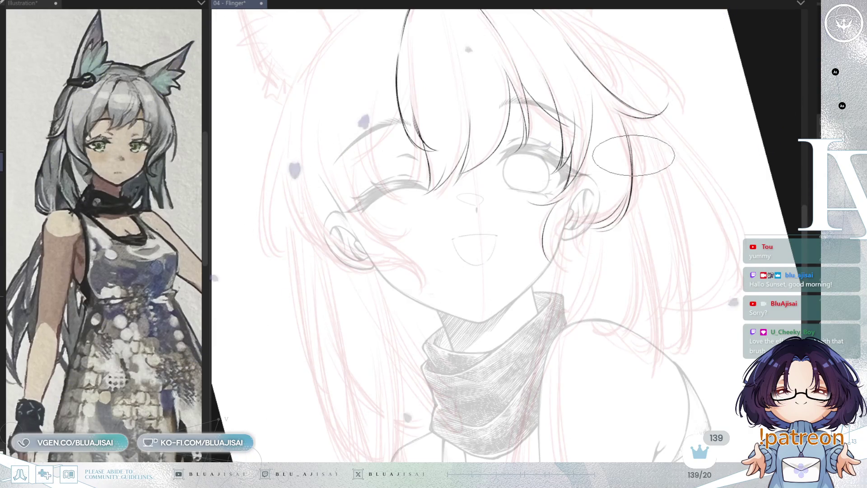
{"action": "key", "text": "asciicircum"}
{"action": "key", "text": "asciicircum"}
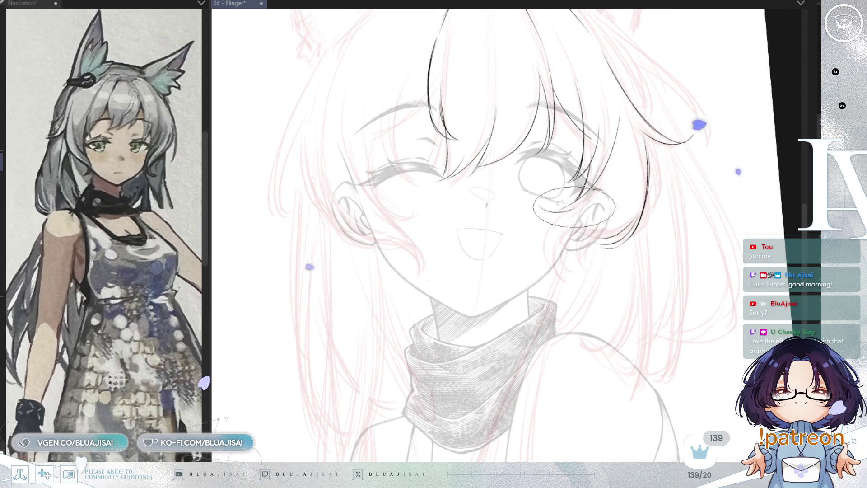
{"action": "left_click_drag", "start_coordinate": [570, 234], "coordinate": [551, 287]}
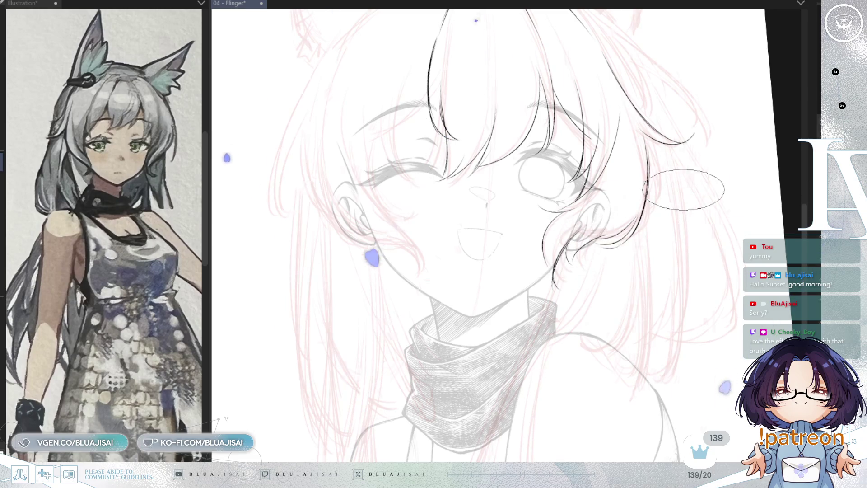
{"action": "key", "text": "h"}
{"action": "scroll", "coordinate": [690, 179], "scroll_direction": "down", "scroll_amount": 2}
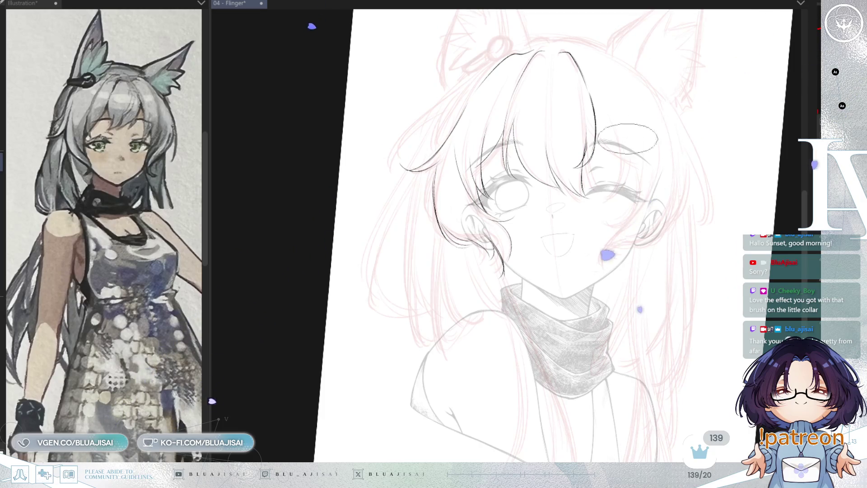
{"action": "mouse_move", "coordinate": [565, 203]}
{"action": "left_mouse_down"}
{"action": "mouse_move", "coordinate": [603, 188]}
{"action": "mouse_move", "coordinate": [592, 219]}
{"action": "left_mouse_up"}
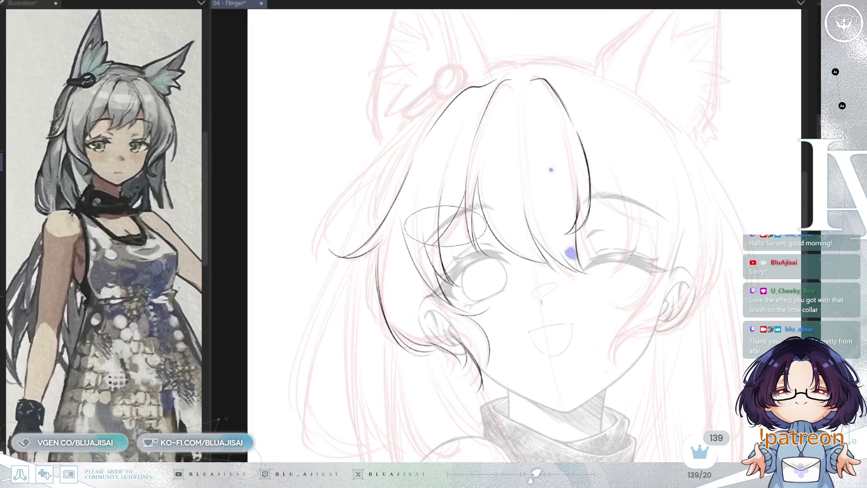
{"action": "scroll", "coordinate": [432, 242], "scroll_direction": "up", "scroll_amount": 1}
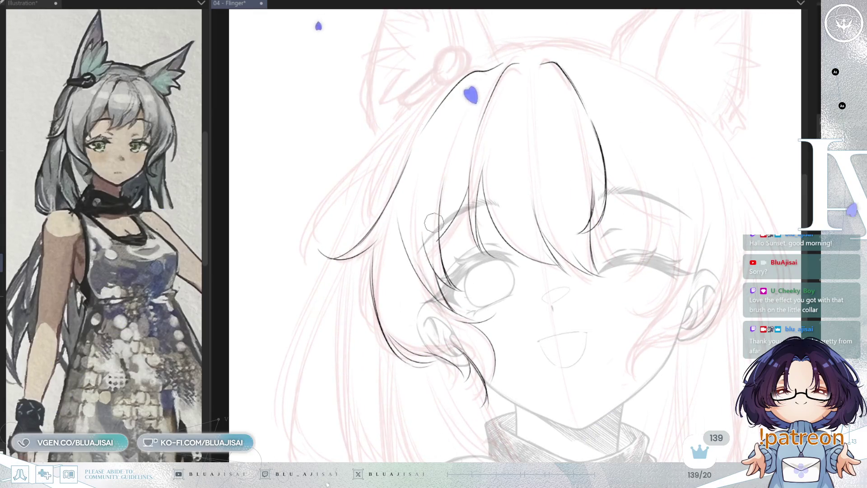
{"action": "scroll", "coordinate": [437, 257], "scroll_direction": "down", "scroll_amount": 3}
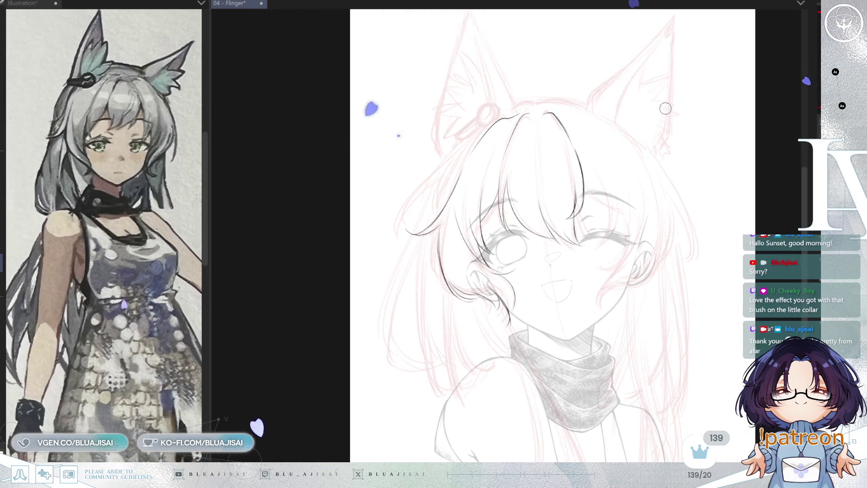
{"action": "key", "text": "h"}
{"action": "key", "text": "h"}
{"action": "scroll", "coordinate": [572, 71], "scroll_direction": "up", "scroll_amount": 2}
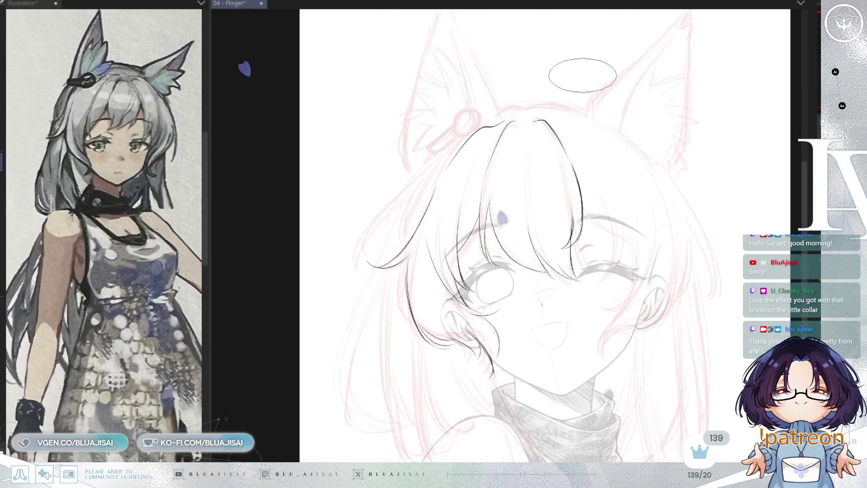
{"action": "key", "text": "h"}
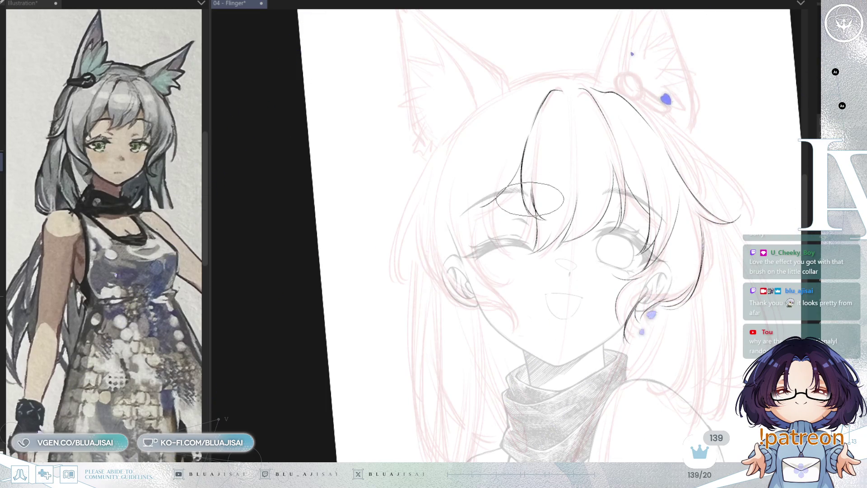
{"action": "left_click_drag", "start_coordinate": [529, 197], "coordinate": [612, 165]}
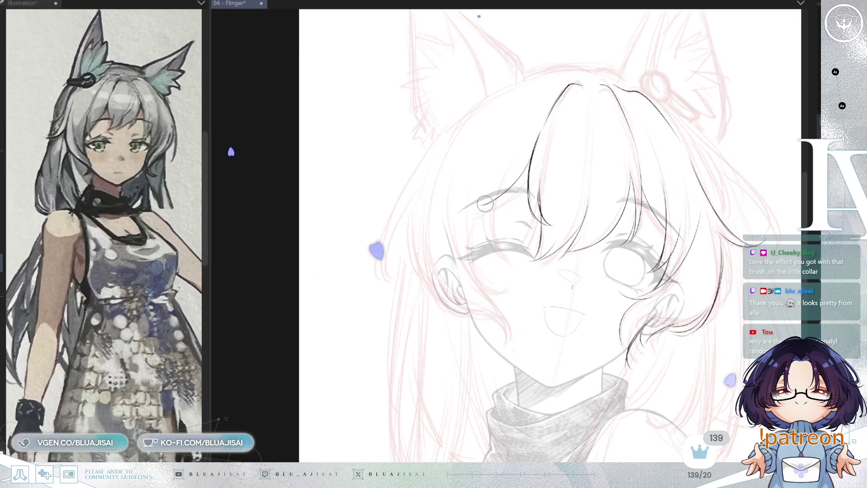
{"action": "key", "text": "bracketright"}
{"action": "key", "text": "bracketright"}
{"action": "key", "text": "bracketright"}
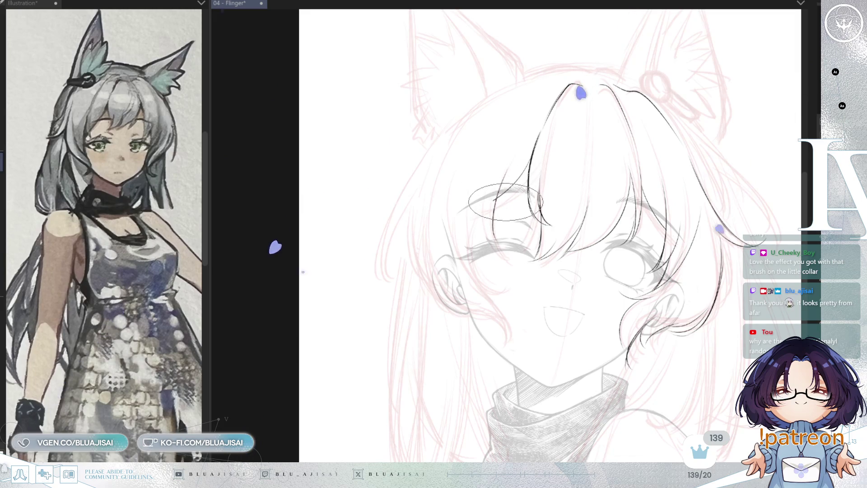
{"action": "scroll", "coordinate": [748, 117], "scroll_direction": "down", "scroll_amount": 2}
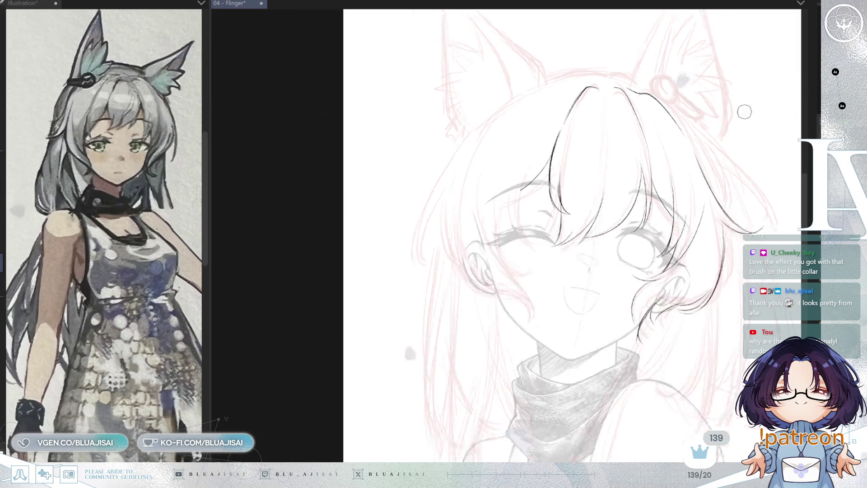
{"action": "key", "text": "h"}
{"action": "scroll", "coordinate": [681, 193], "scroll_direction": "left", "scroll_amount": 2}
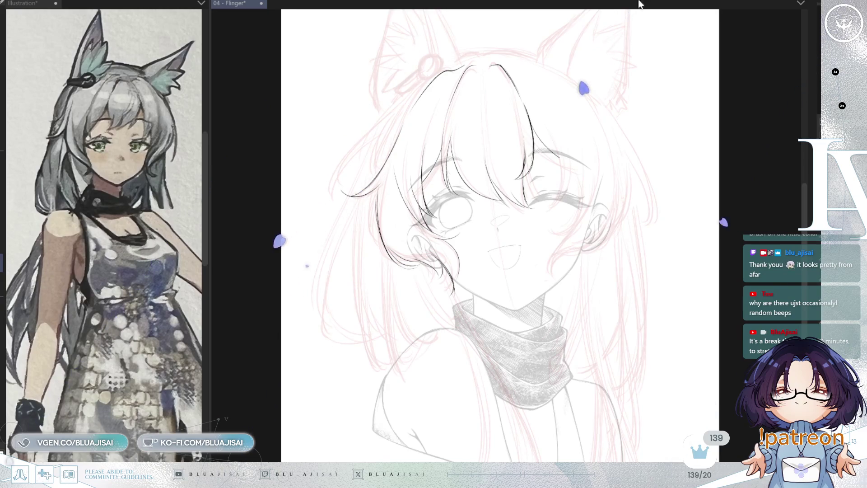
Step: With a larger pen on a mirrored, zoomed view, ink the curved crown outline of the hair
{"action": "key", "text": "e"}
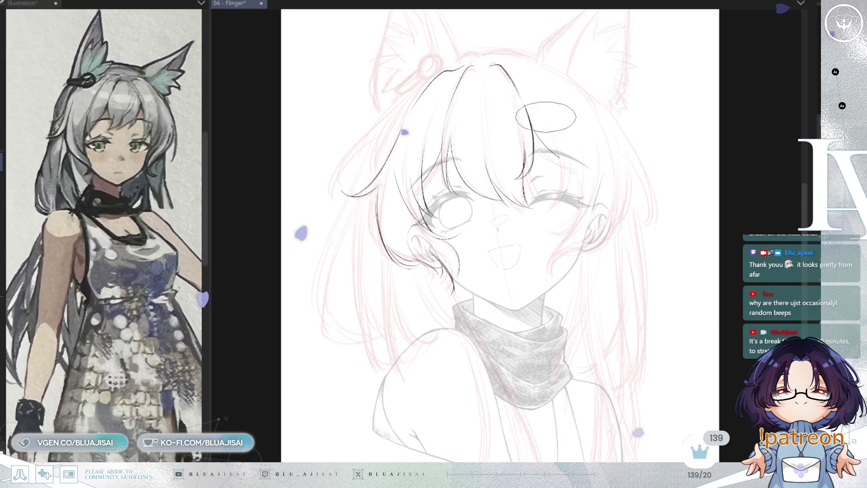
{"action": "key", "text": "h"}
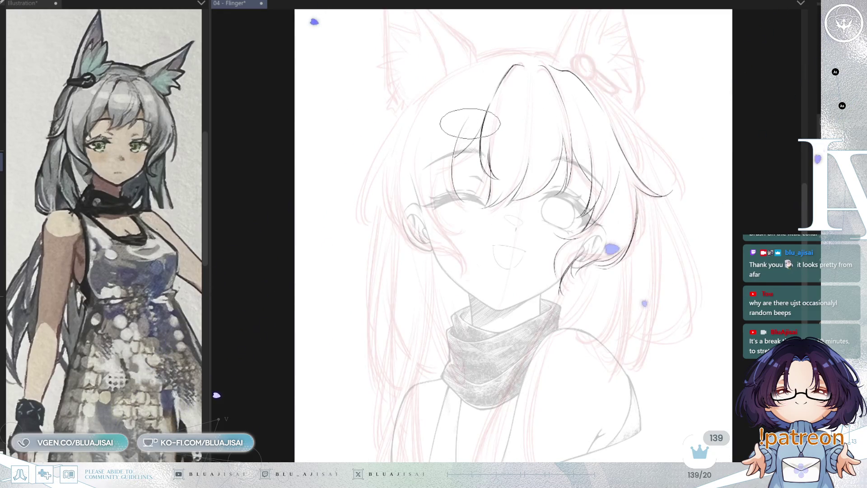
{"action": "scroll", "coordinate": [470, 131], "scroll_direction": "up", "scroll_amount": 2}
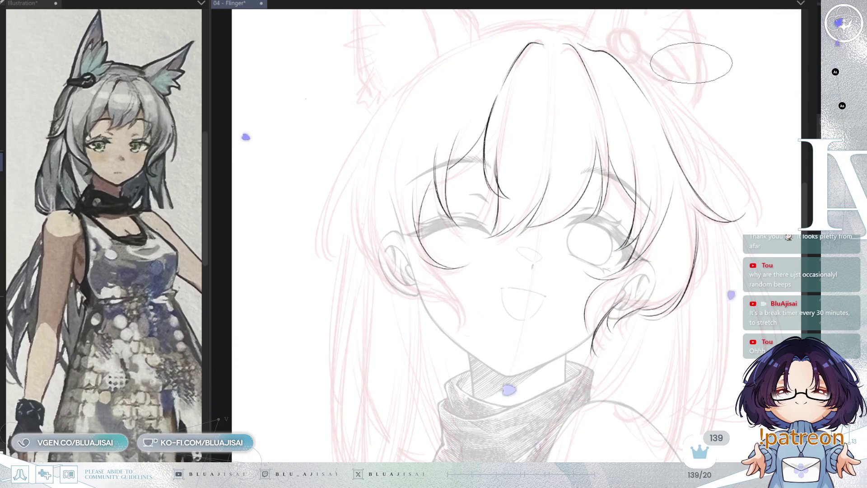
{"action": "scroll", "coordinate": [409, 164], "scroll_direction": "left", "scroll_amount": 2}
{"action": "scroll", "coordinate": [409, 164], "scroll_direction": "up", "scroll_amount": 2}
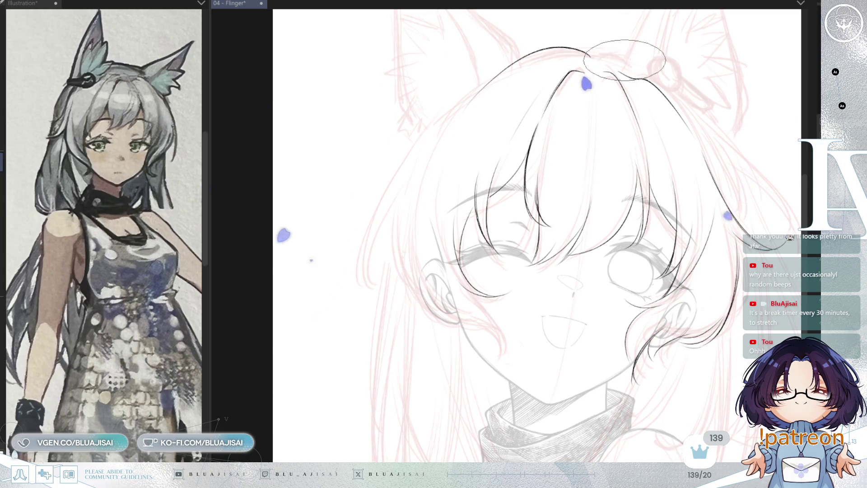
{"action": "left_click_drag", "start_coordinate": [590, 56], "coordinate": [479, 77]}
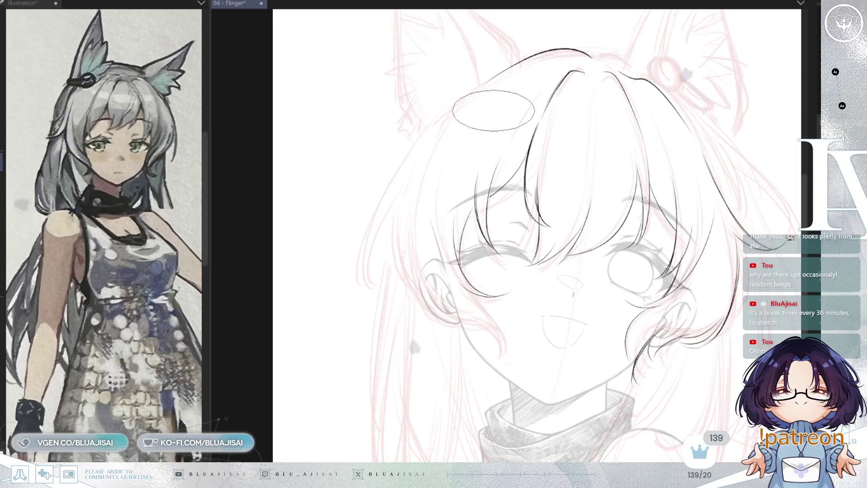
Step: Ink a strand sweeping down-left from the crown and a long strand down the side
{"action": "left_click_drag", "start_coordinate": [432, 167], "coordinate": [441, 150]}
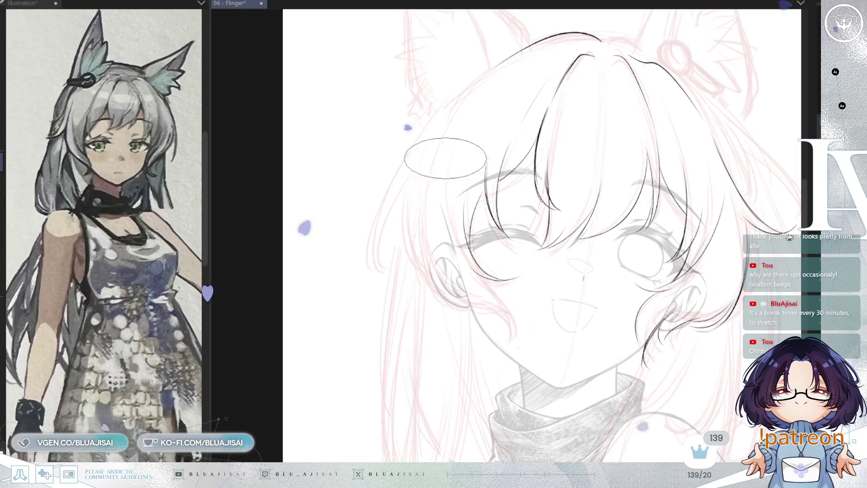
{"action": "left_click_drag", "start_coordinate": [497, 61], "coordinate": [358, 162]}
{"action": "key", "text": "ctrl+z"}
{"action": "mouse_move", "coordinate": [497, 61]}
{"action": "left_mouse_down"}
{"action": "mouse_move", "coordinate": [358, 159]}
{"action": "mouse_move", "coordinate": [429, 138]}
{"action": "left_mouse_up"}
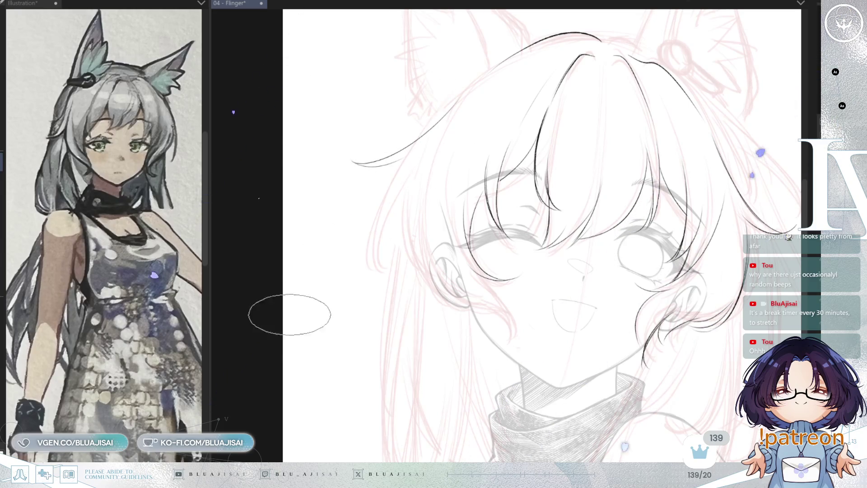
{"action": "left_click_drag", "start_coordinate": [371, 262], "coordinate": [410, 152]}
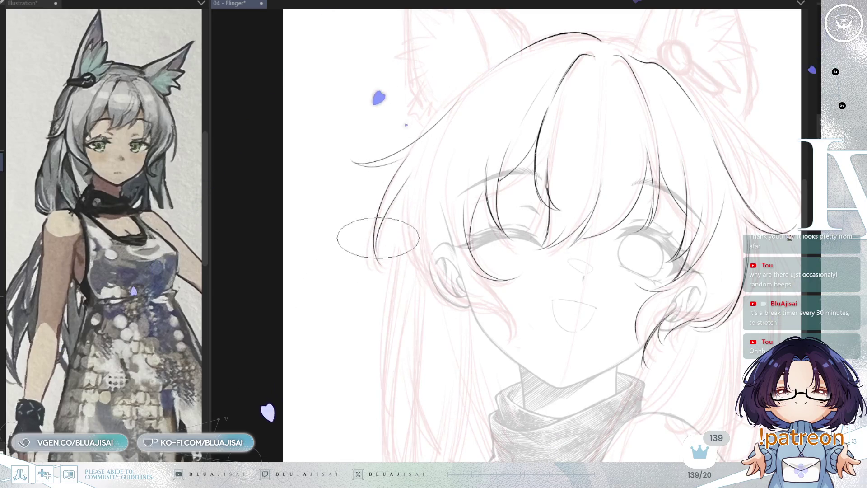
{"action": "scroll", "coordinate": [732, 85], "scroll_direction": "down", "scroll_amount": 2}
{"action": "key", "text": "h"}
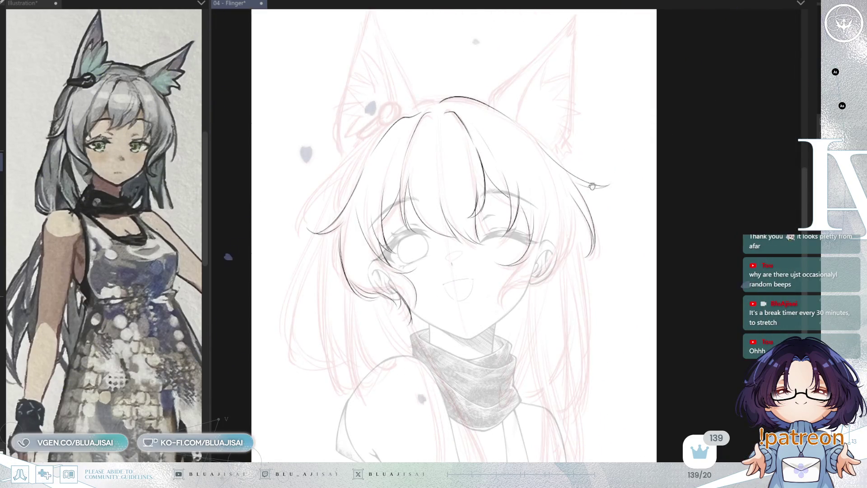
Step: Redraw and extend the hair strands down-left near the ear, darkening one with a second stroke
{"action": "left_click_drag", "start_coordinate": [592, 186], "coordinate": [662, 168]}
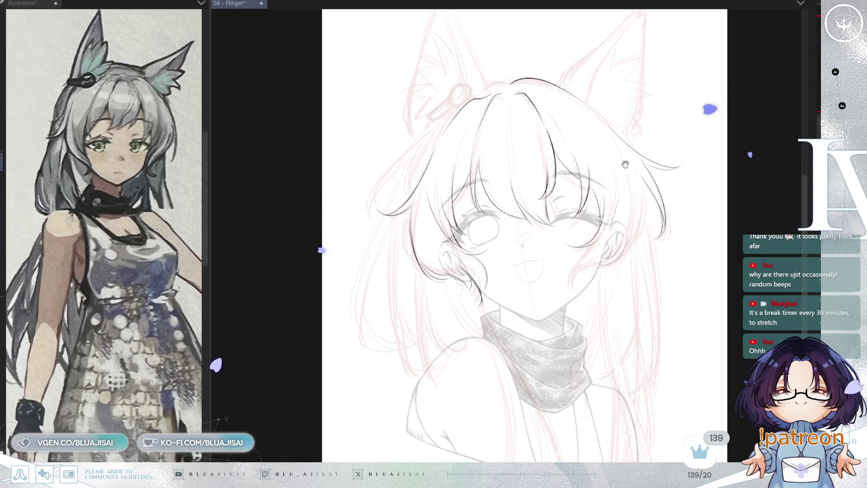
{"action": "scroll", "coordinate": [625, 164], "scroll_direction": "up", "scroll_amount": 3}
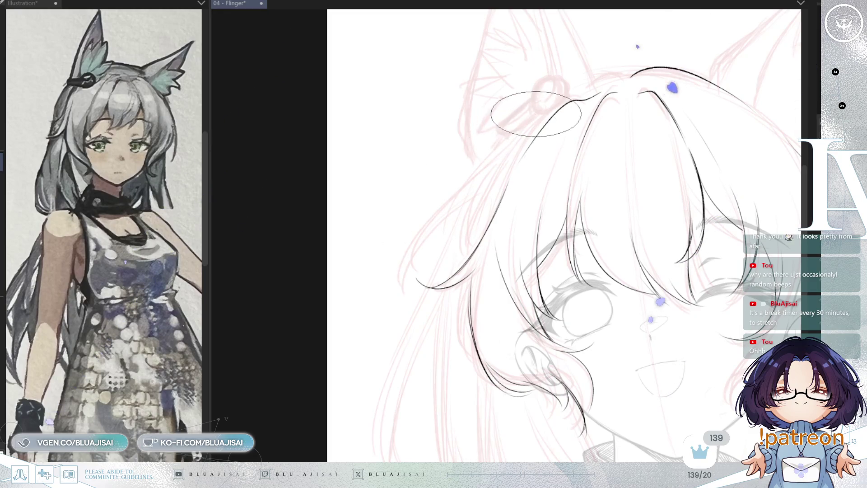
{"action": "left_click_drag", "start_coordinate": [537, 112], "coordinate": [494, 158]}
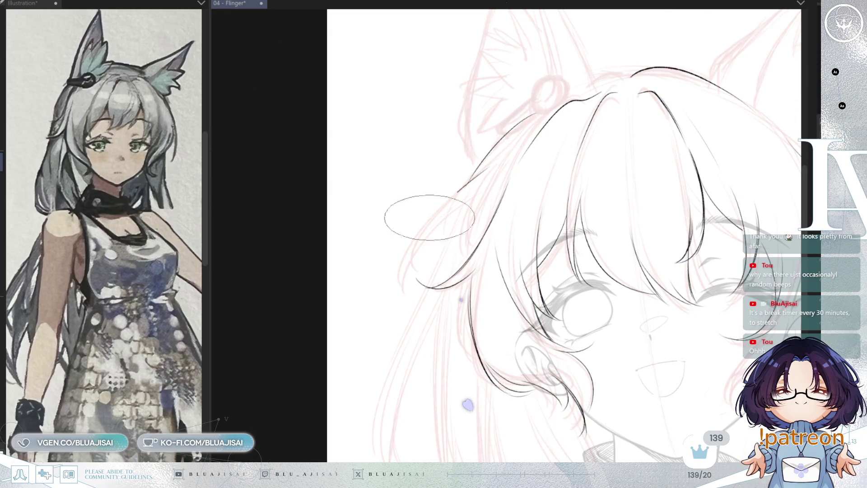
{"action": "left_click_drag", "start_coordinate": [429, 230], "coordinate": [409, 271]}
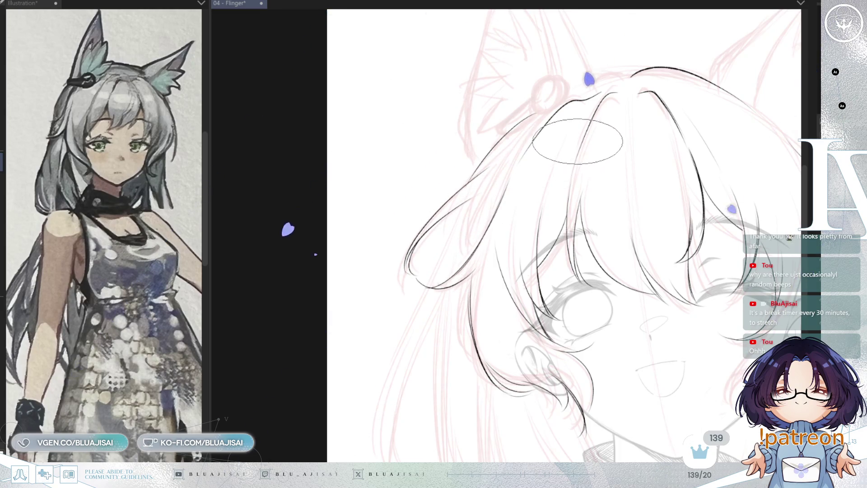
{"action": "key", "text": "ctrl+z"}
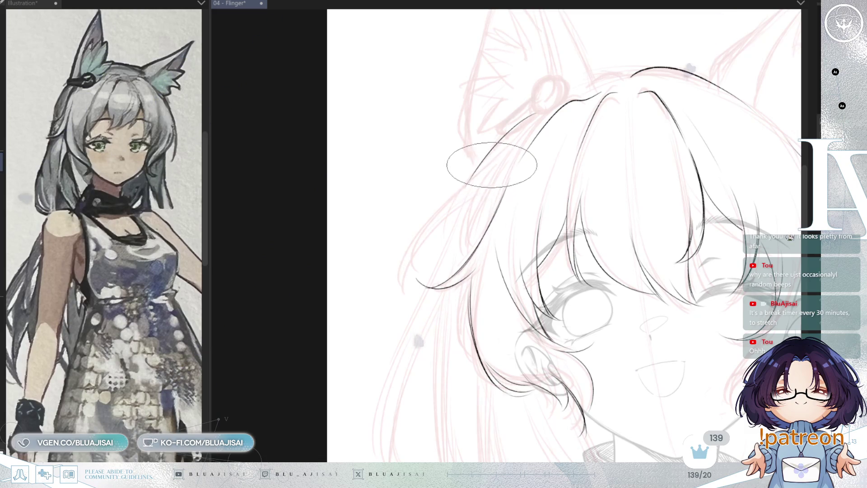
{"action": "mouse_move", "coordinate": [485, 169]}
{"action": "left_mouse_down"}
{"action": "mouse_move", "coordinate": [459, 204]}
{"action": "mouse_move", "coordinate": [397, 223]}
{"action": "mouse_move", "coordinate": [403, 244]}
{"action": "left_mouse_up"}
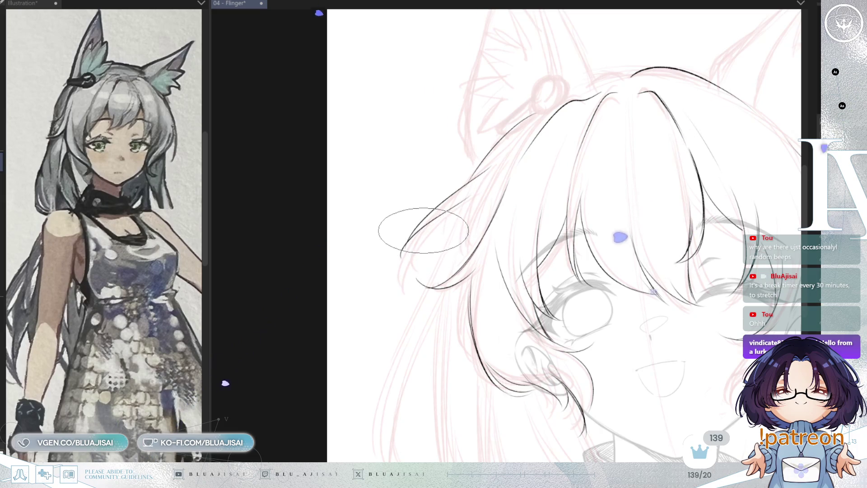
{"action": "left_click_drag", "start_coordinate": [465, 188], "coordinate": [407, 264]}
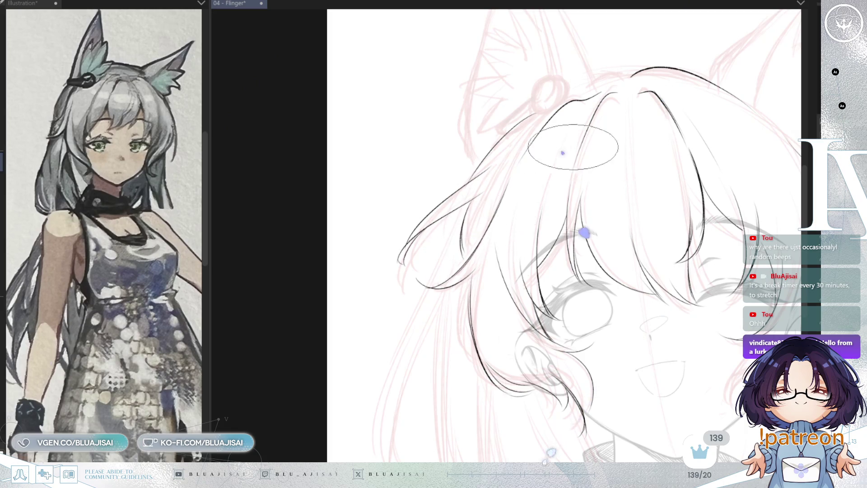
{"action": "scroll", "coordinate": [672, 104], "scroll_direction": "down", "scroll_amount": 3}
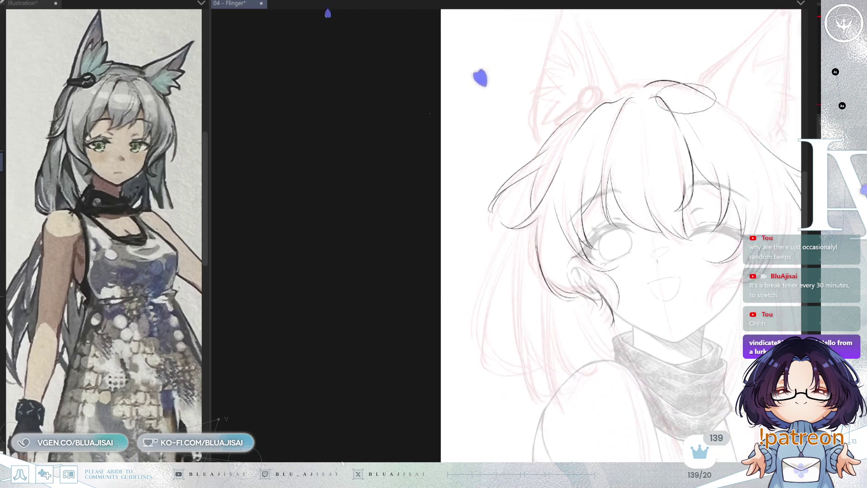
{"action": "scroll", "coordinate": [436, 240], "scroll_direction": "up", "scroll_amount": 2}
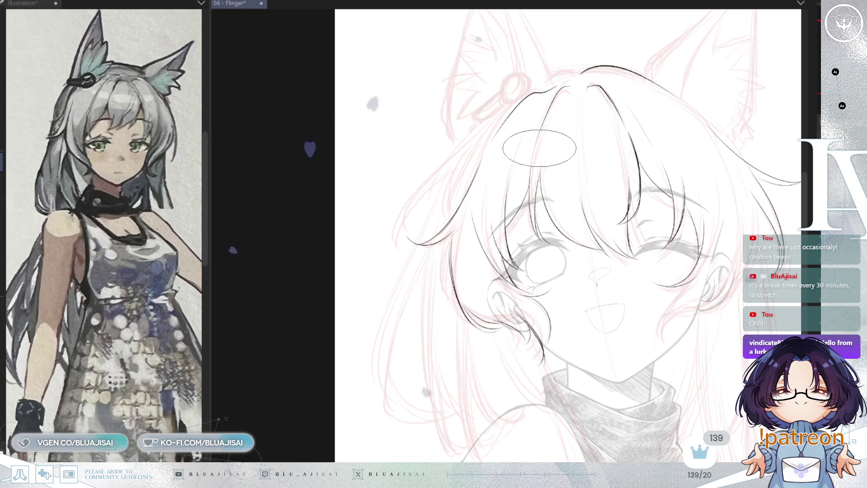
{"action": "scroll", "coordinate": [690, 94], "scroll_direction": "up", "scroll_amount": 1}
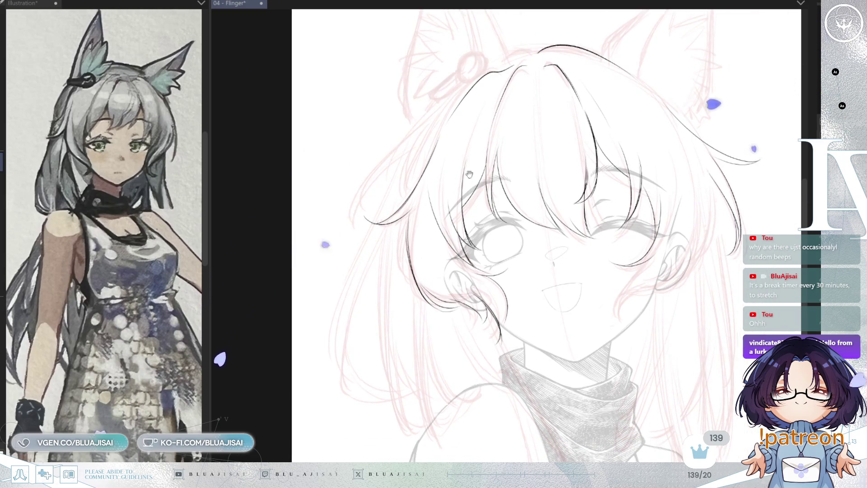
{"action": "scroll", "coordinate": [511, 125], "scroll_direction": "up", "scroll_amount": 2}
{"action": "mouse_move", "coordinate": [512, 119]}
{"action": "left_mouse_down"}
{"action": "mouse_move", "coordinate": [457, 205]}
{"action": "mouse_move", "coordinate": [460, 195]}
{"action": "left_mouse_up"}
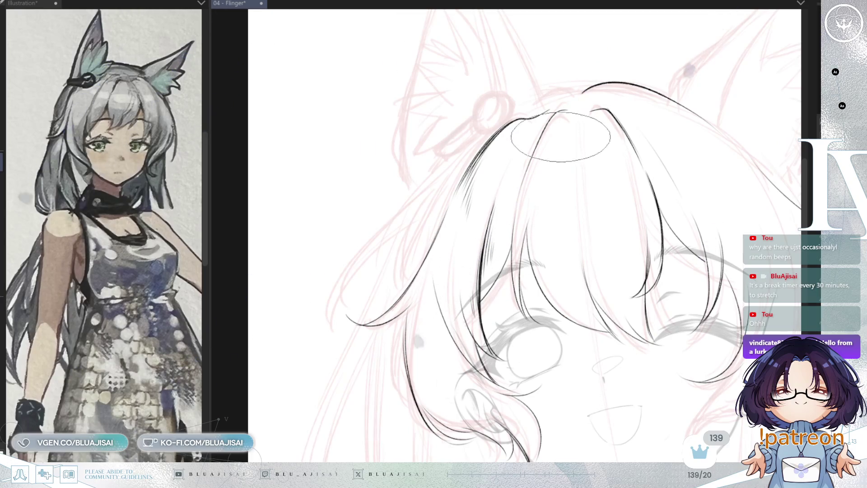
Step: Add fine hatching strokes down from the top of the fringe
{"action": "scroll", "coordinate": [741, 72], "scroll_direction": "up", "scroll_amount": 1}
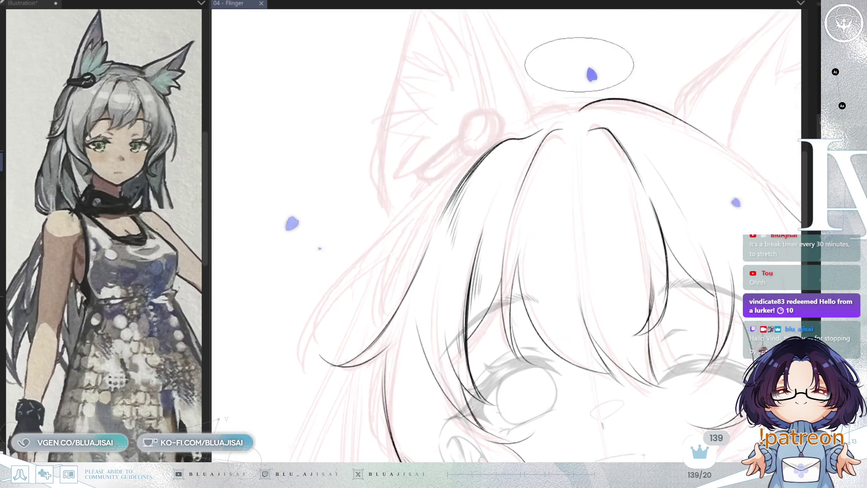
{"action": "mouse_move", "coordinate": [447, 115]}
{"action": "left_mouse_down"}
{"action": "mouse_move", "coordinate": [559, 172]}
{"action": "mouse_move", "coordinate": [583, 162]}
{"action": "mouse_move", "coordinate": [512, 167]}
{"action": "mouse_move", "coordinate": [515, 176]}
{"action": "left_mouse_up"}
{"action": "key", "text": "Escape"}
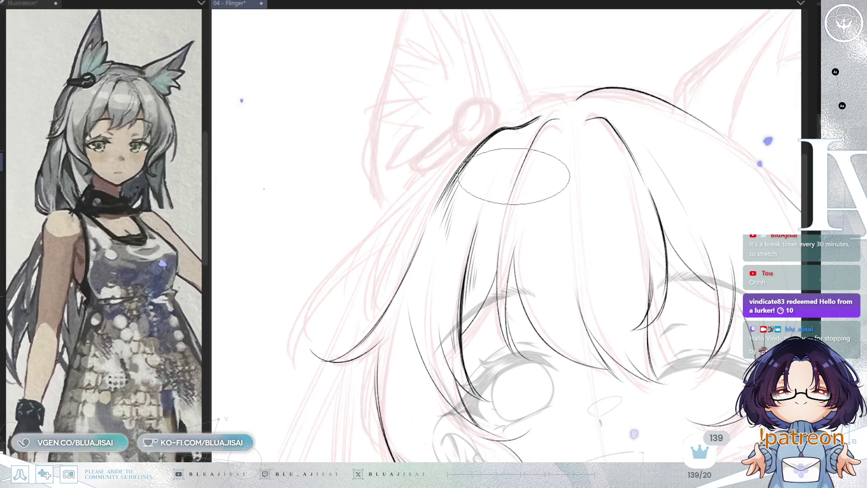
{"action": "left_click_drag", "start_coordinate": [553, 149], "coordinate": [545, 158]}
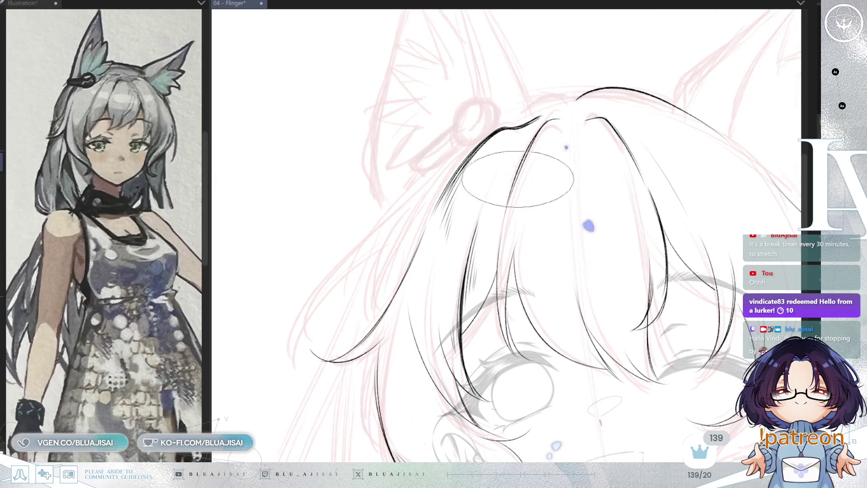
{"action": "mouse_move", "coordinate": [535, 147]}
{"action": "left_mouse_down"}
{"action": "mouse_move", "coordinate": [527, 200]}
{"action": "mouse_move", "coordinate": [533, 214]}
{"action": "mouse_move", "coordinate": [563, 234]}
{"action": "left_mouse_up"}
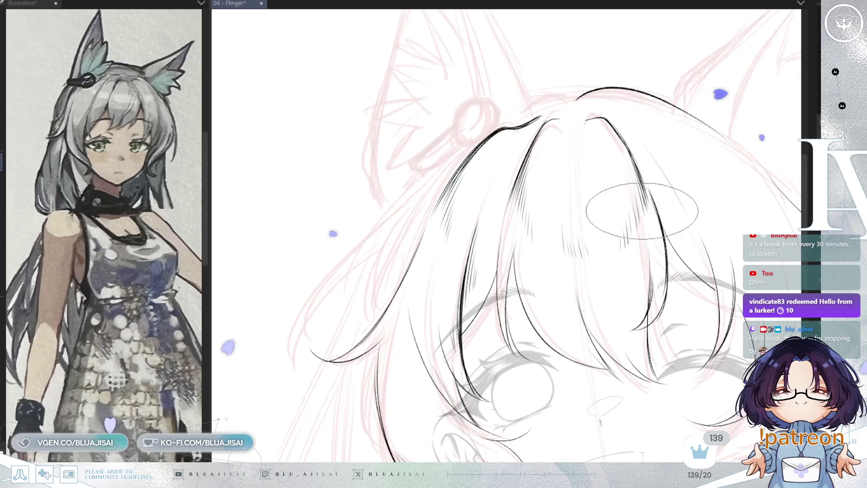
{"action": "scroll", "coordinate": [687, 142], "scroll_direction": "down", "scroll_amount": 4}
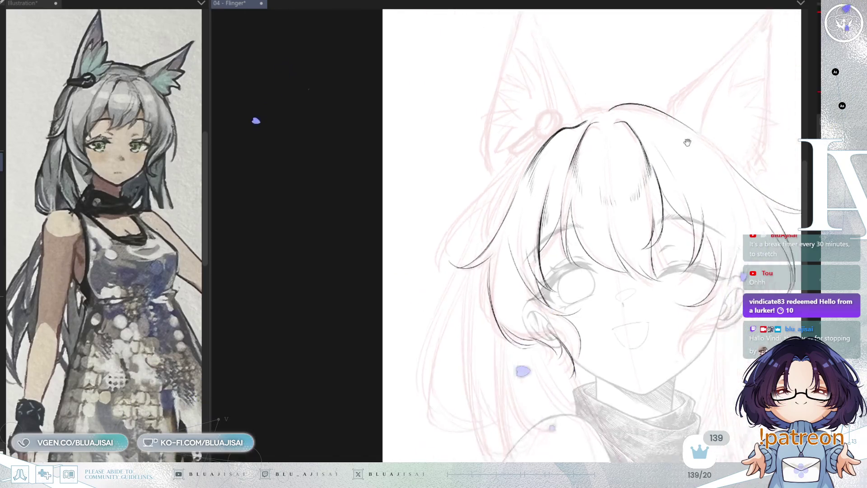
{"action": "scroll", "coordinate": [687, 142], "scroll_direction": "up", "scroll_amount": 4}
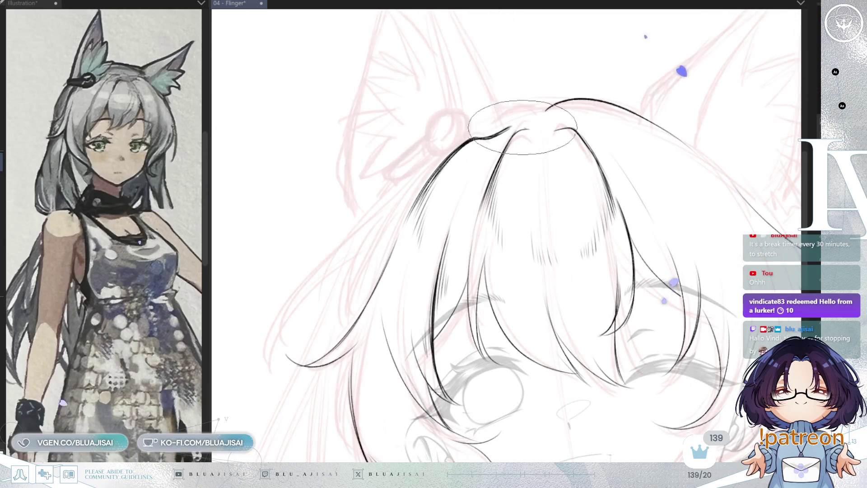
{"action": "scroll", "coordinate": [522, 127], "scroll_direction": "up", "scroll_amount": 1}
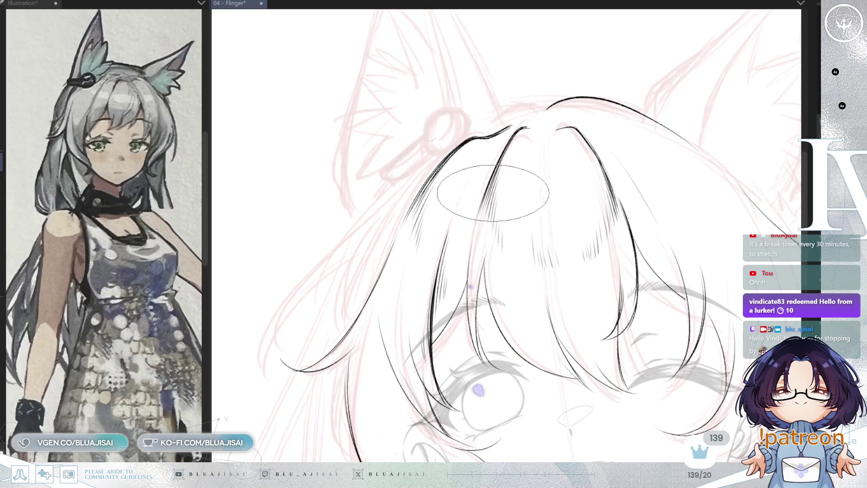
{"action": "mouse_move", "coordinate": [578, 189]}
{"action": "left_mouse_down"}
{"action": "mouse_move", "coordinate": [596, 150]}
{"action": "mouse_move", "coordinate": [591, 246]}
{"action": "left_mouse_up"}
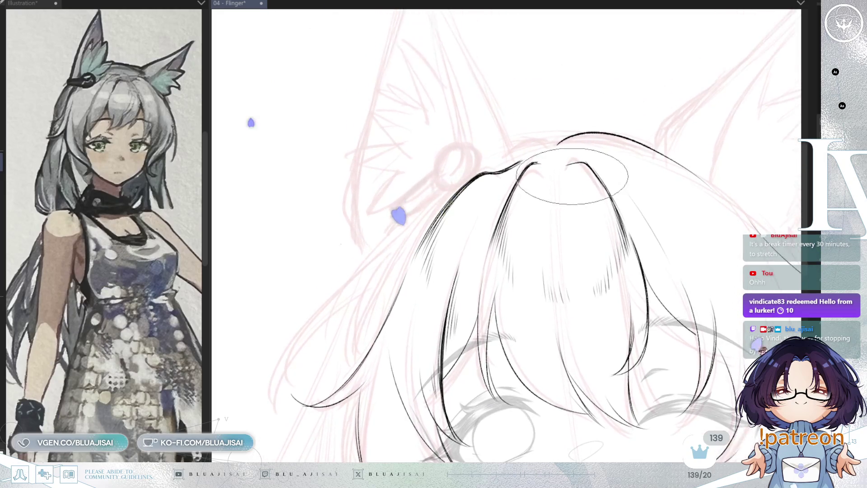
{"action": "left_click_drag", "start_coordinate": [564, 136], "coordinate": [579, 208]}
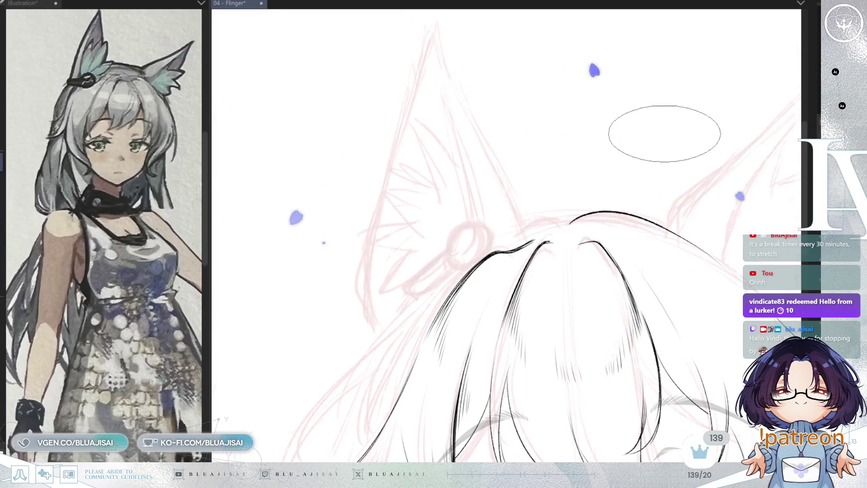
Step: On a flipped, tilted view, ink the ear's outer edge to the tip and its inner line down
{"action": "key", "text": "h"}
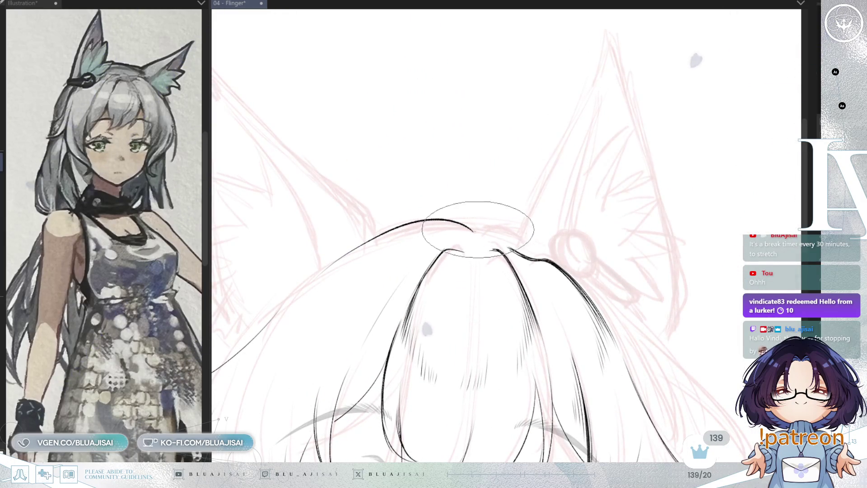
{"action": "scroll", "coordinate": [640, 176], "scroll_direction": "down", "scroll_amount": 2}
{"action": "scroll", "coordinate": [640, 177], "scroll_direction": "down", "scroll_amount": 1}
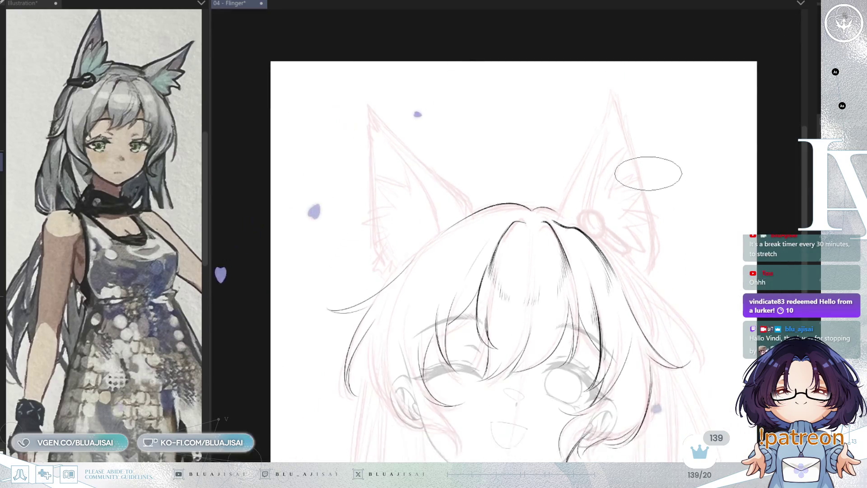
{"action": "scroll", "coordinate": [620, 174], "scroll_direction": "up", "scroll_amount": 2}
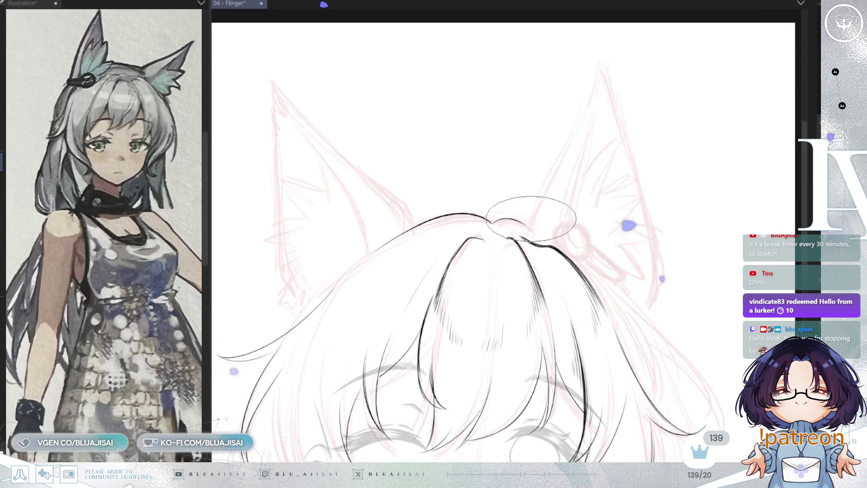
{"action": "key", "text": "minus"}
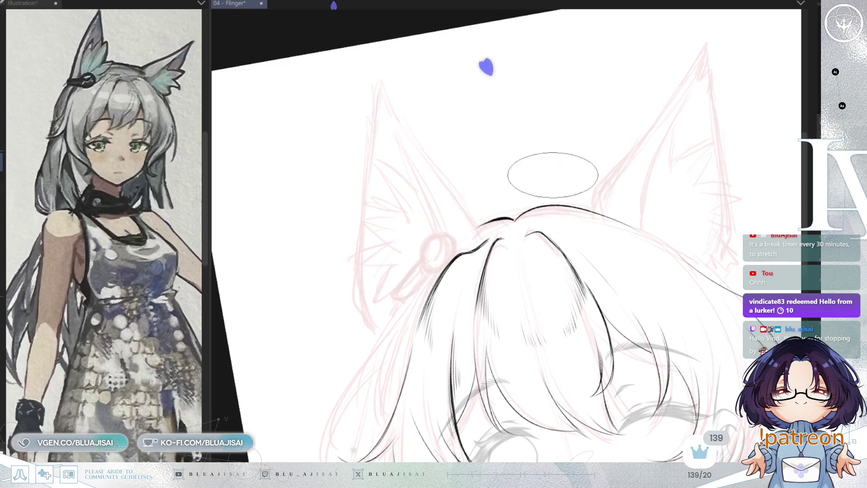
{"action": "key", "text": "h"}
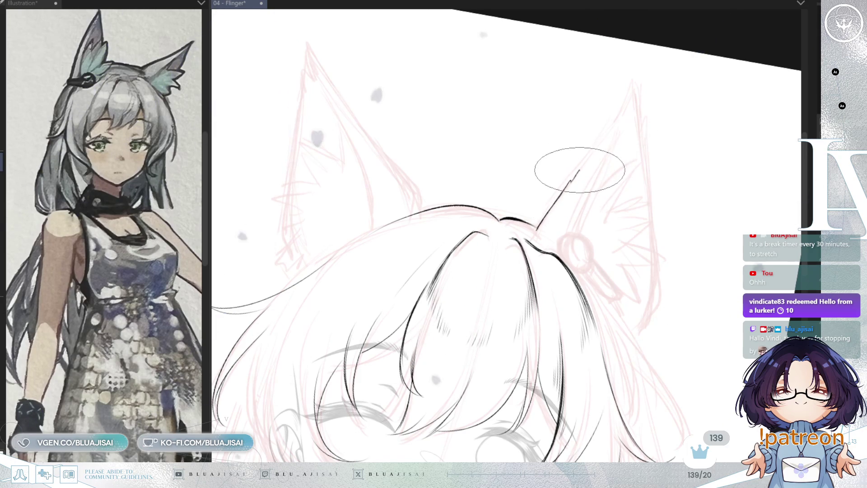
{"action": "mouse_move", "coordinate": [618, 114]}
{"action": "left_mouse_down"}
{"action": "mouse_move", "coordinate": [615, 80]}
{"action": "mouse_move", "coordinate": [633, 83]}
{"action": "mouse_move", "coordinate": [636, 103]}
{"action": "left_mouse_up"}
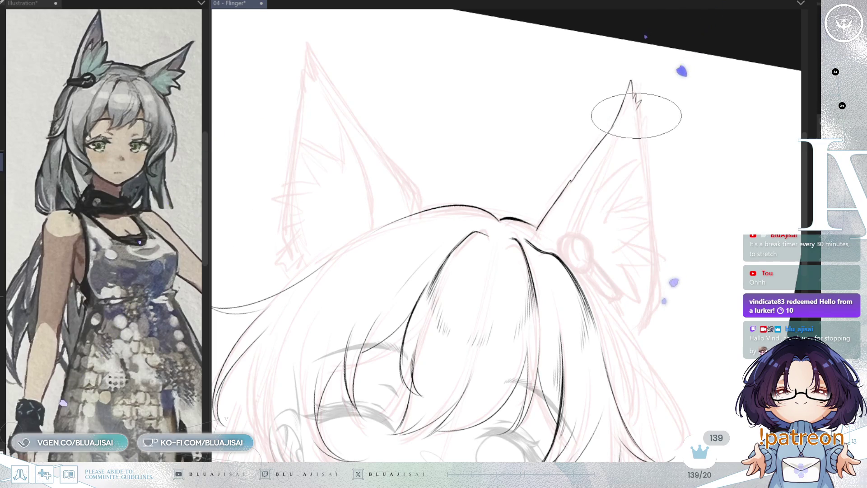
{"action": "key", "text": "h"}
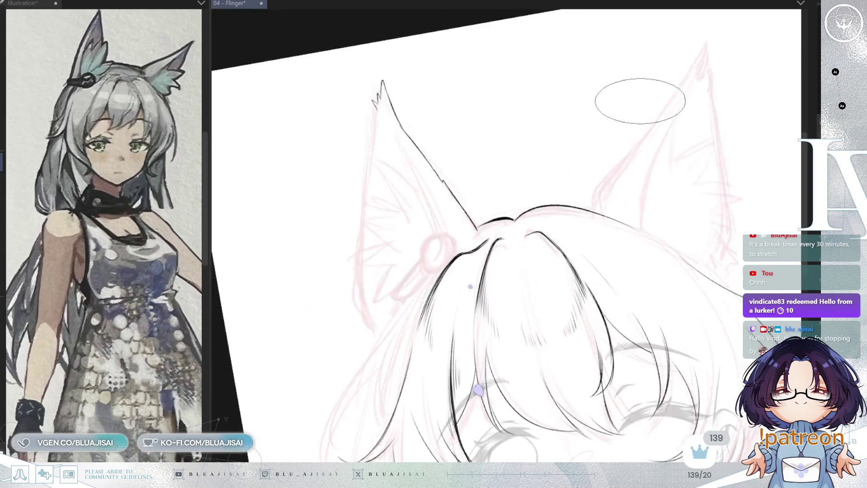
{"action": "key", "text": "h"}
{"action": "left_click_drag", "start_coordinate": [638, 105], "coordinate": [642, 172]}
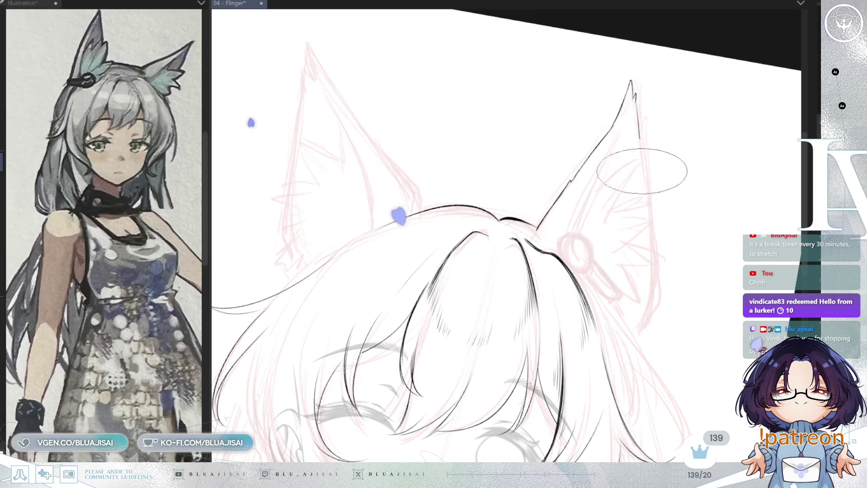
{"action": "left_click_drag", "start_coordinate": [637, 103], "coordinate": [649, 233]}
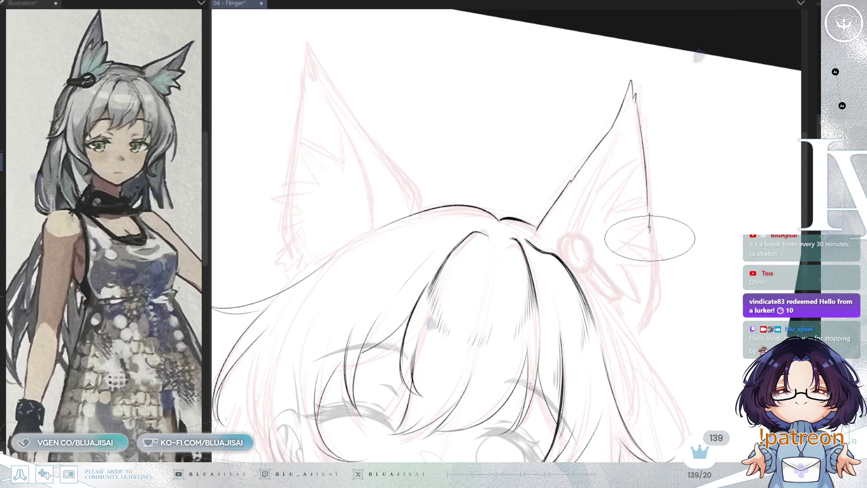
Step: Undo the overshooting lower ear line and add fur tufts at the ear's base
{"action": "key", "text": "h"}
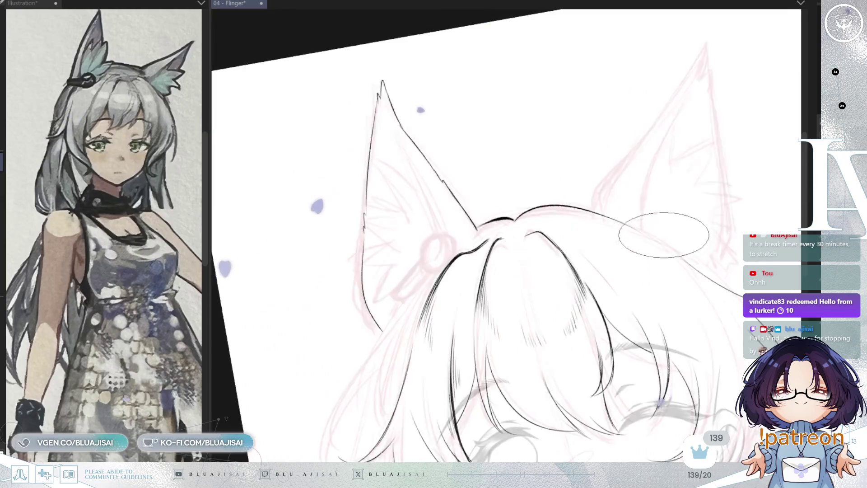
{"action": "key", "text": "ctrl+z"}
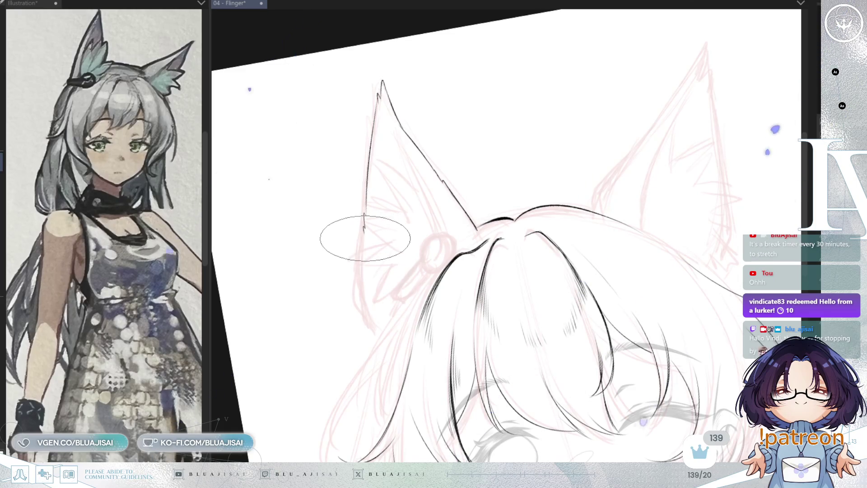
{"action": "key", "text": "ctrl+z"}
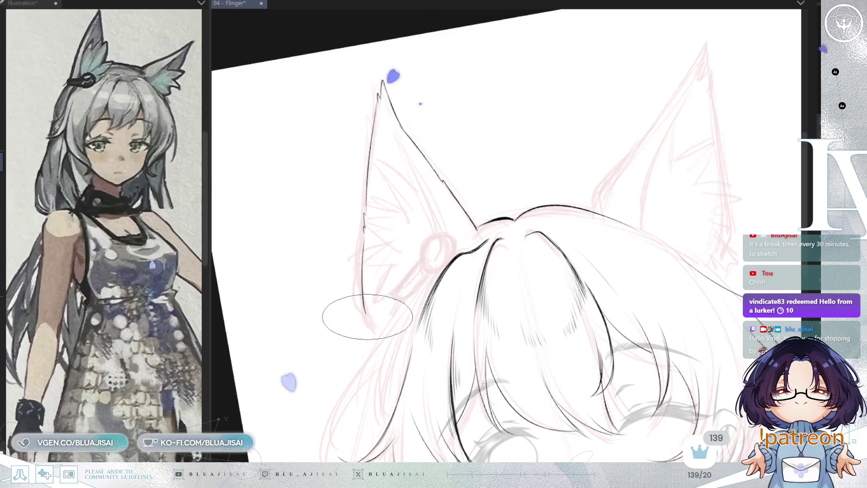
{"action": "left_click_drag", "start_coordinate": [365, 318], "coordinate": [372, 340]}
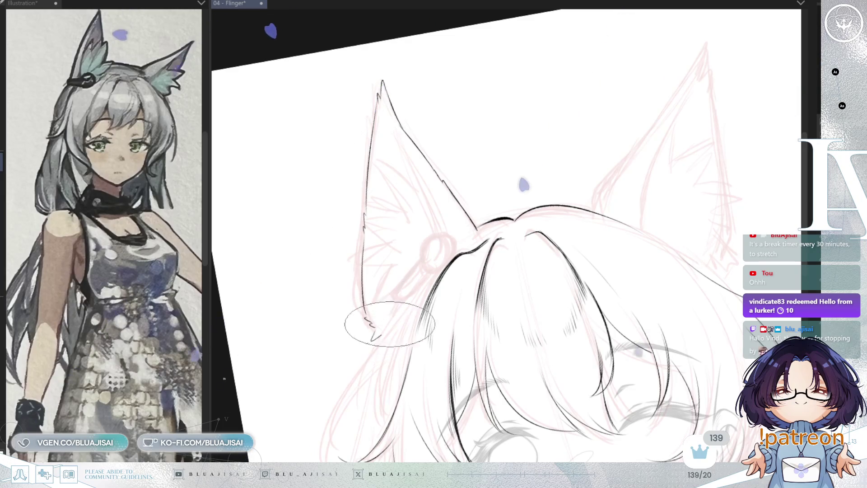
{"action": "scroll", "coordinate": [658, 93], "scroll_direction": "down", "scroll_amount": 2}
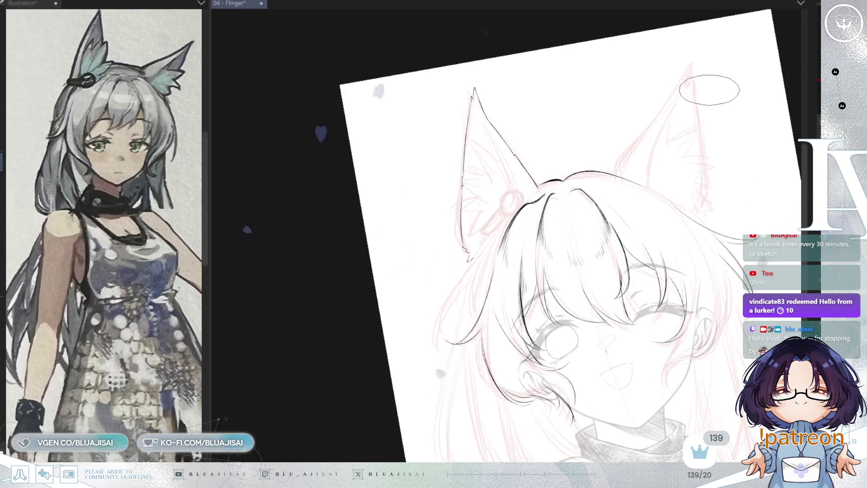
Step: Ink a thin line down from the ear tip and add fur hatching and a jagged tuft along its edge
{"action": "key", "text": "ctrl+at"}
{"action": "key", "text": "h"}
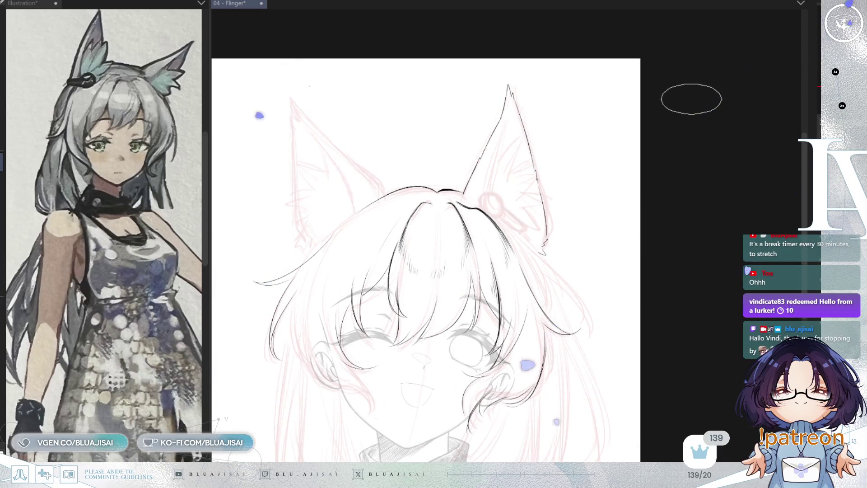
{"action": "scroll", "coordinate": [526, 145], "scroll_direction": "up", "scroll_amount": 4}
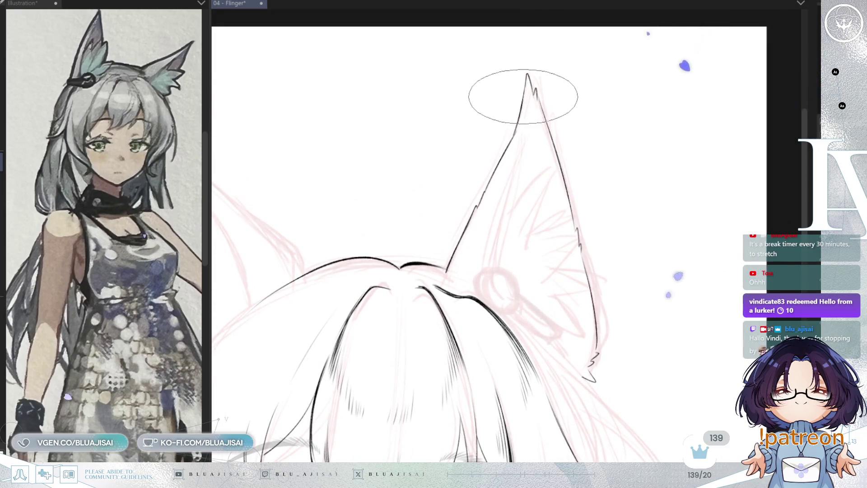
{"action": "scroll", "coordinate": [513, 140], "scroll_direction": "up", "scroll_amount": 1}
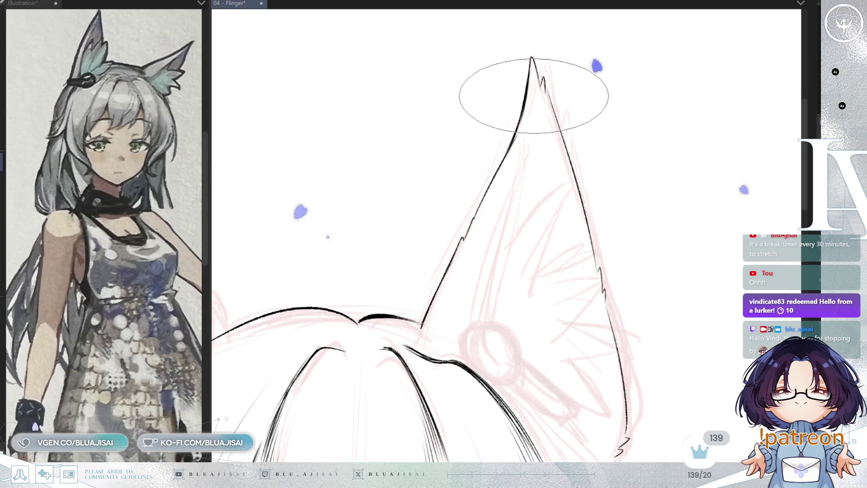
{"action": "mouse_move", "coordinate": [532, 59]}
{"action": "left_mouse_down"}
{"action": "mouse_move", "coordinate": [528, 169]}
{"action": "mouse_move", "coordinate": [490, 307]}
{"action": "left_mouse_up"}
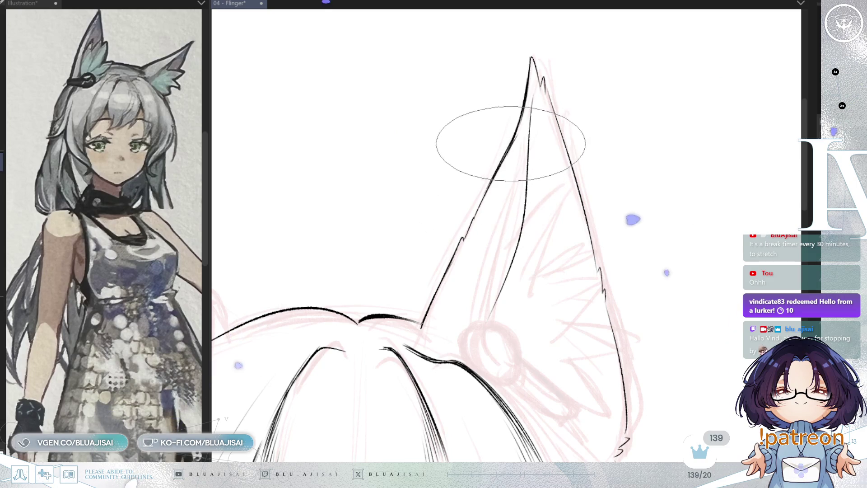
{"action": "left_click_drag", "start_coordinate": [505, 174], "coordinate": [494, 201]}
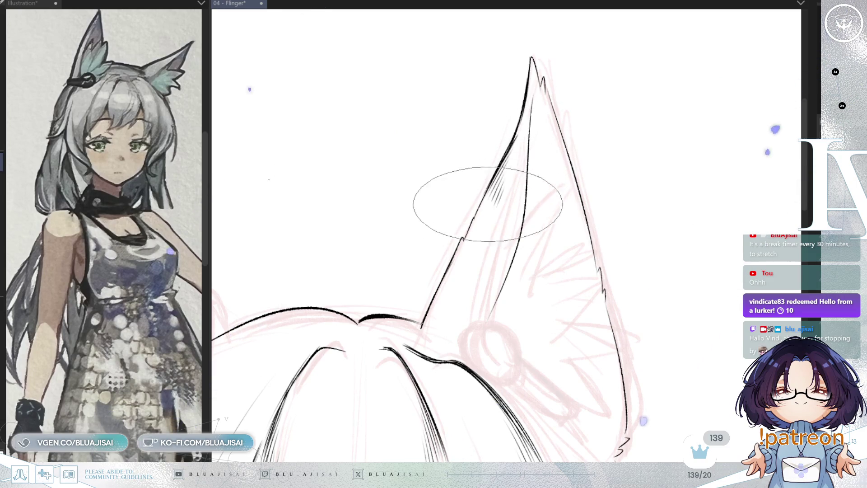
{"action": "left_click_drag", "start_coordinate": [465, 228], "coordinate": [474, 216]}
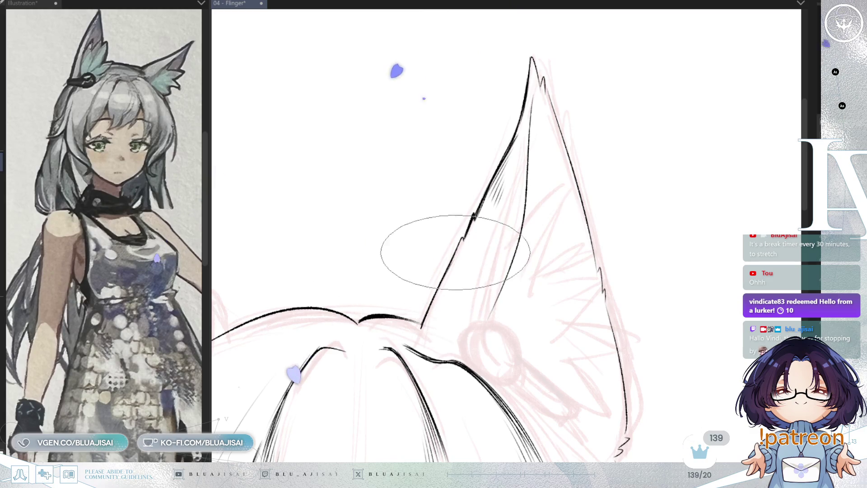
Step: Hatch the ear's lower edge, add a hooked hatch under the inner line, and shade inside the tip
{"action": "left_click_drag", "start_coordinate": [439, 311], "coordinate": [444, 332]}
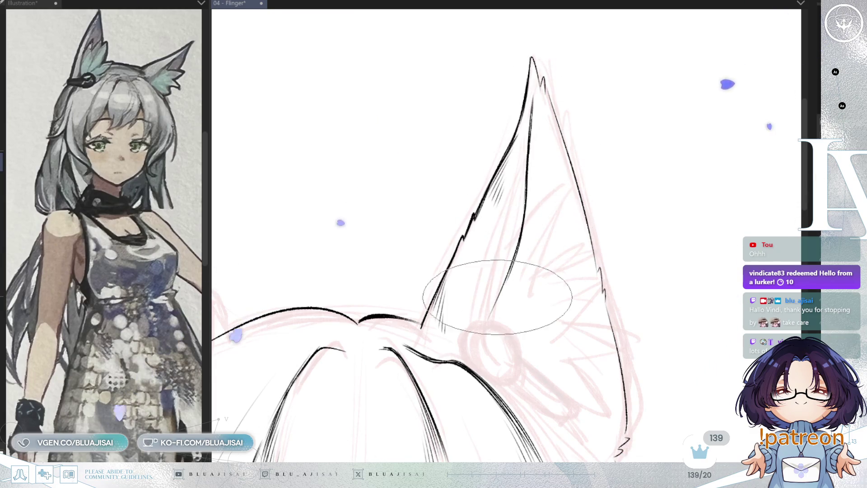
{"action": "left_click_drag", "start_coordinate": [500, 296], "coordinate": [496, 318]}
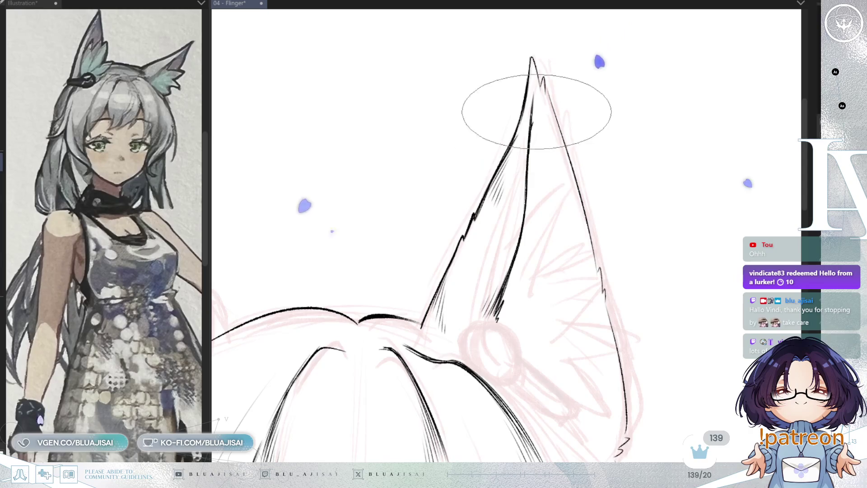
{"action": "left_click_drag", "start_coordinate": [542, 103], "coordinate": [534, 124]}
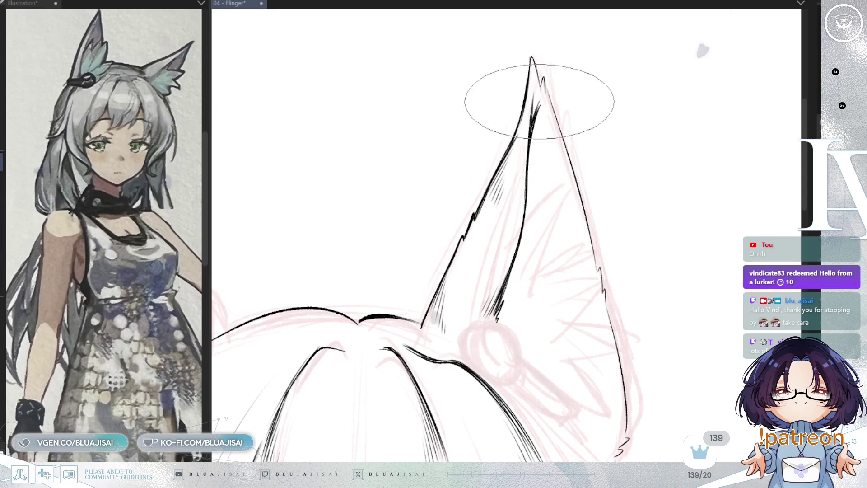
{"action": "scroll", "coordinate": [582, 84], "scroll_direction": "up", "scroll_amount": 1}
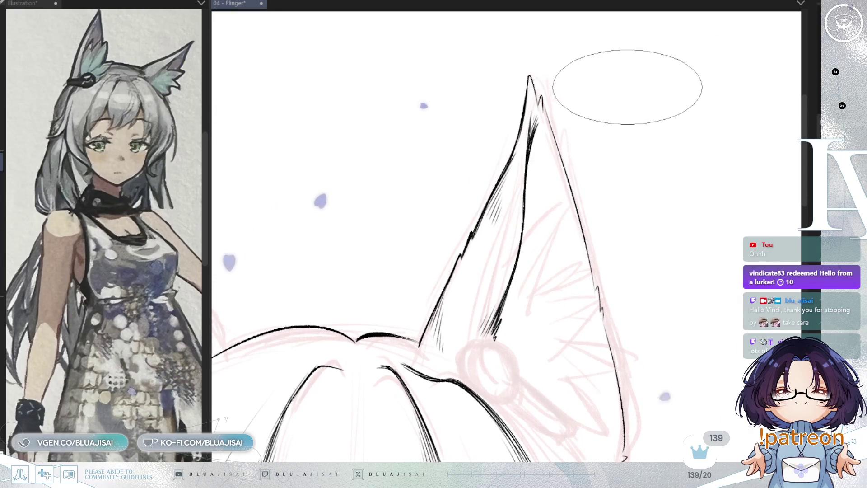
{"action": "scroll", "coordinate": [628, 87], "scroll_direction": "down", "scroll_amount": 2}
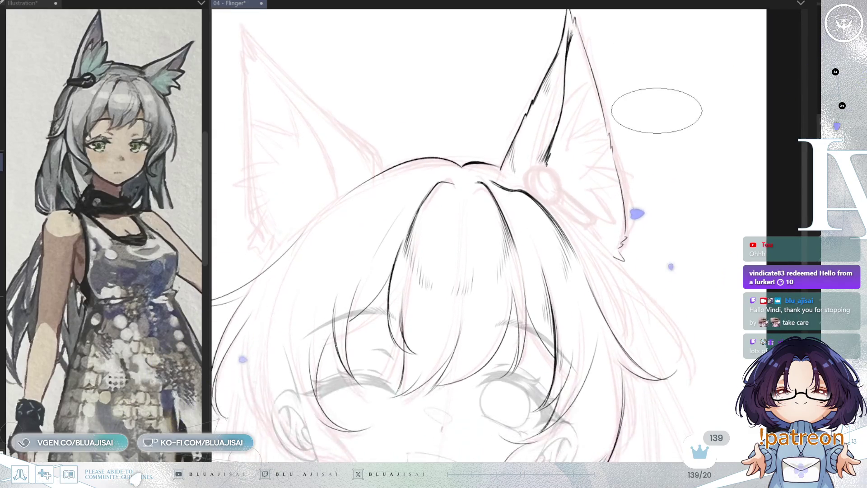
{"action": "scroll", "coordinate": [658, 102], "scroll_direction": "down", "scroll_amount": 1}
{"action": "scroll", "coordinate": [658, 106], "scroll_direction": "up", "scroll_amount": 4}
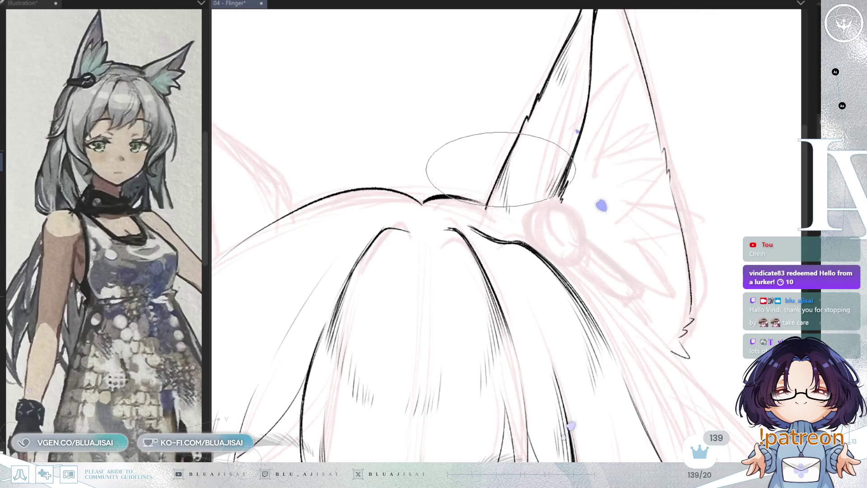
{"action": "scroll", "coordinate": [533, 189], "scroll_direction": "down", "scroll_amount": 1}
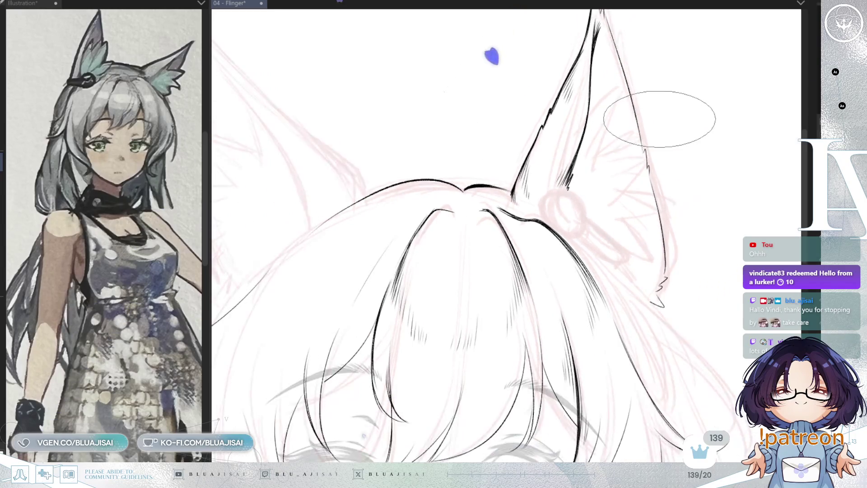
{"action": "key", "text": "h"}
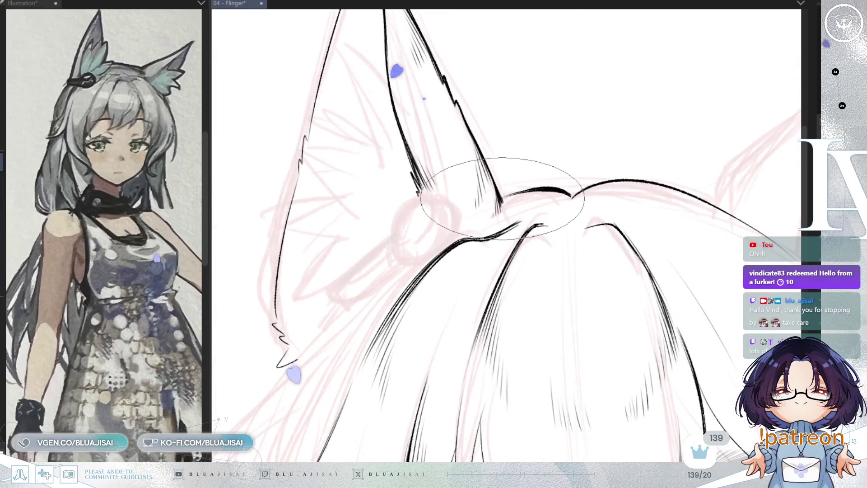
{"action": "key", "text": "minus"}
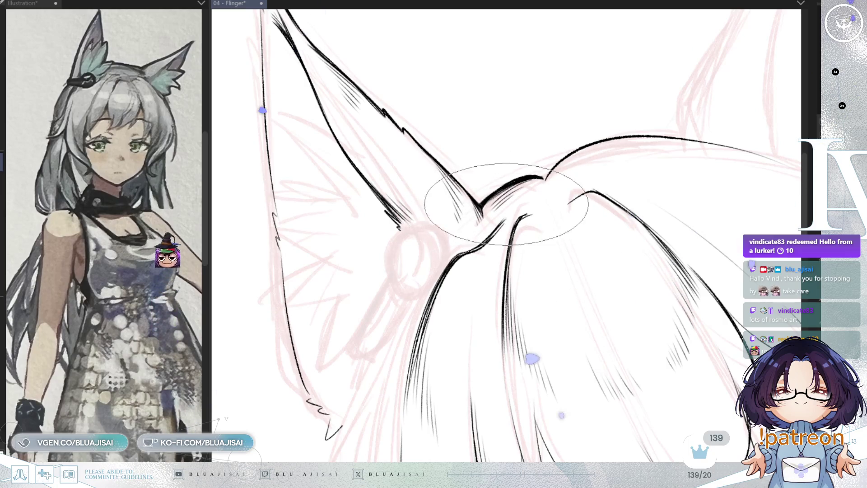
{"action": "scroll", "coordinate": [505, 203], "scroll_direction": "down", "scroll_amount": 6}
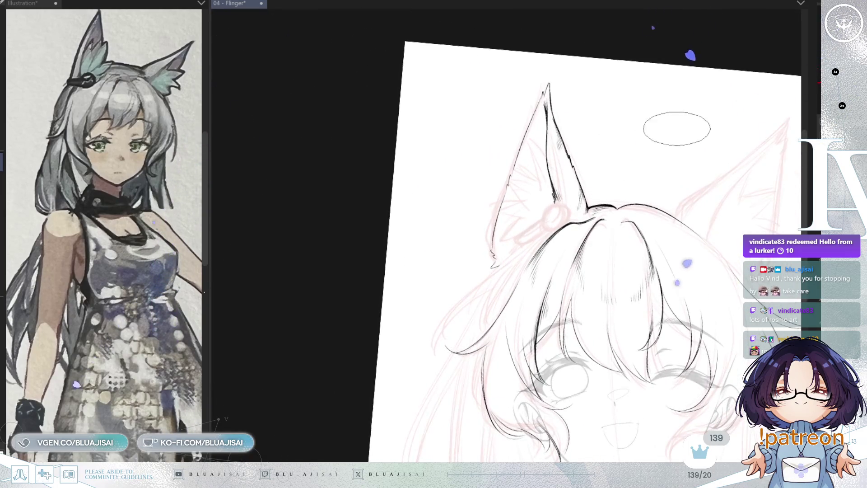
Step: Zoom out to the whole drawing and save the line art with Ctrl+S
{"action": "scroll", "coordinate": [699, 192], "scroll_direction": "down", "scroll_amount": 4}
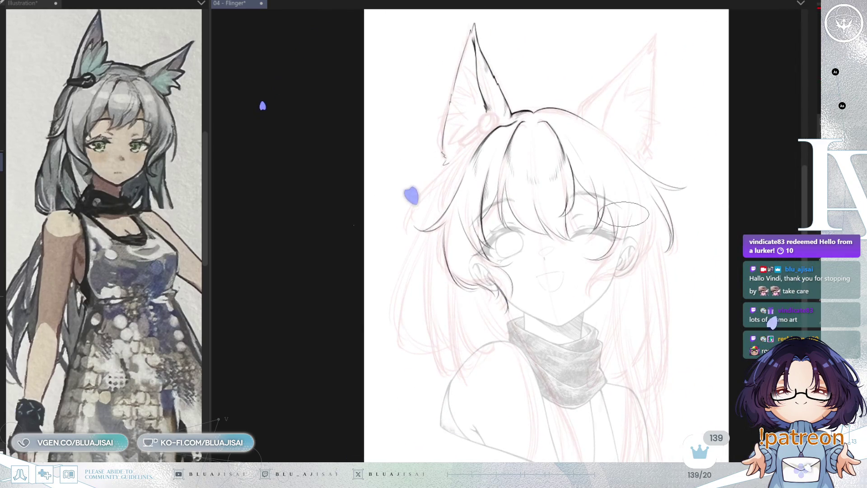
{"action": "key", "text": "ctrl+s"}
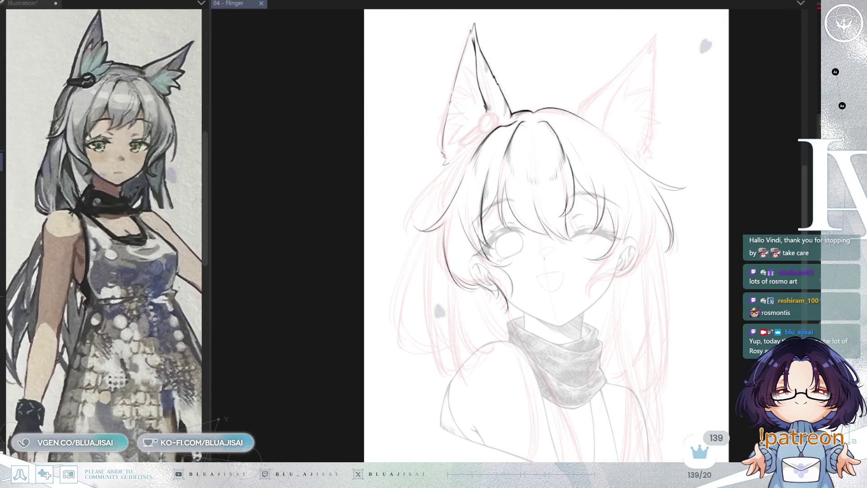
{"action": "scroll", "coordinate": [433, 175], "scroll_direction": "up", "scroll_amount": 5}
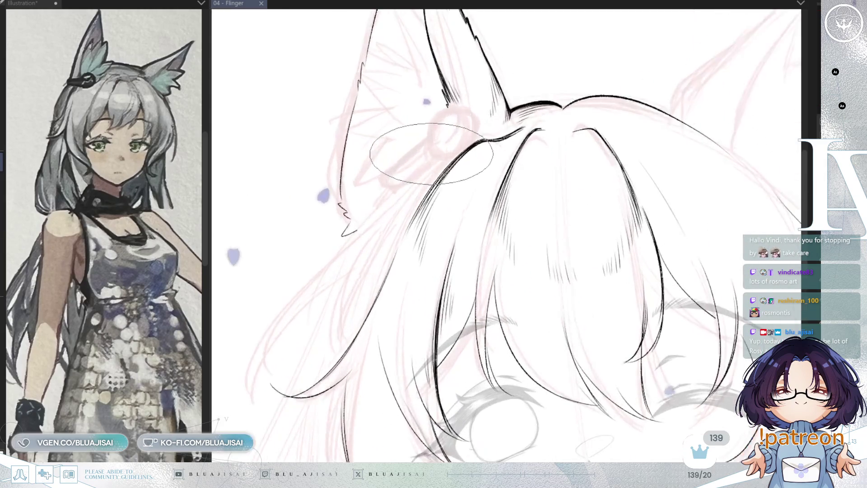
Step: Erase the stray clip arc, redraw the ring closed, and Liquify the clip larger and rounder
{"action": "scroll", "coordinate": [433, 174], "scroll_direction": "up", "scroll_amount": 3}
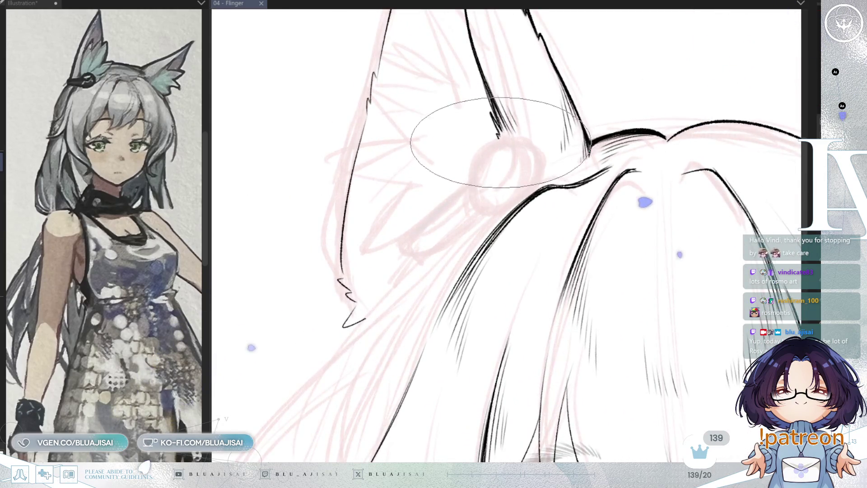
{"action": "mouse_move", "coordinate": [474, 187]}
{"action": "left_mouse_down"}
{"action": "mouse_move", "coordinate": [467, 169]}
{"action": "mouse_move", "coordinate": [484, 141]}
{"action": "mouse_move", "coordinate": [472, 171]}
{"action": "mouse_move", "coordinate": [512, 145]}
{"action": "left_mouse_up"}
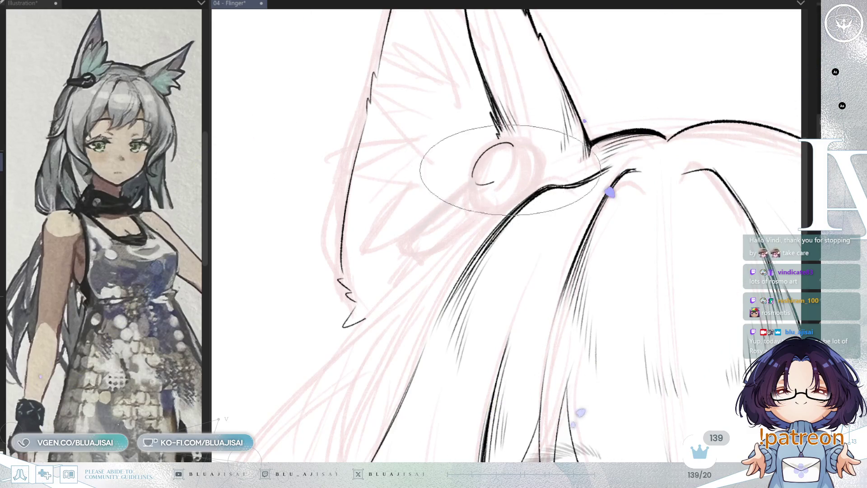
{"action": "left_click_drag", "start_coordinate": [480, 182], "coordinate": [514, 156]}
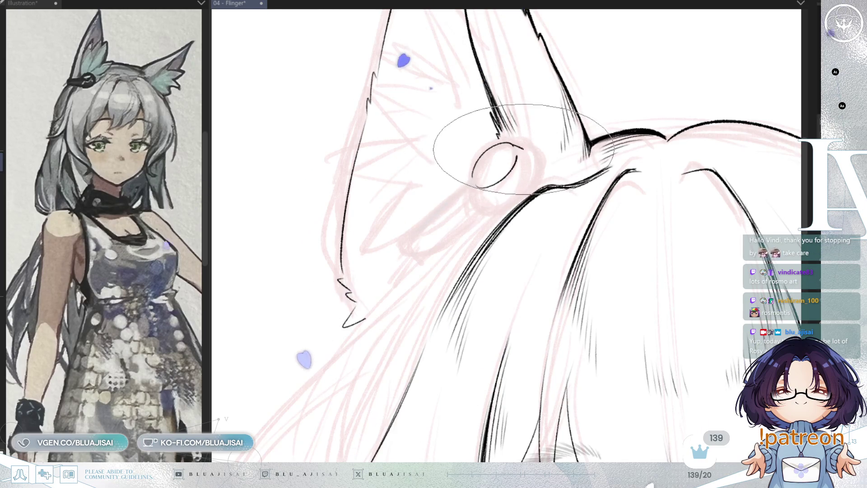
{"action": "left_click_drag", "start_coordinate": [513, 144], "coordinate": [525, 148]}
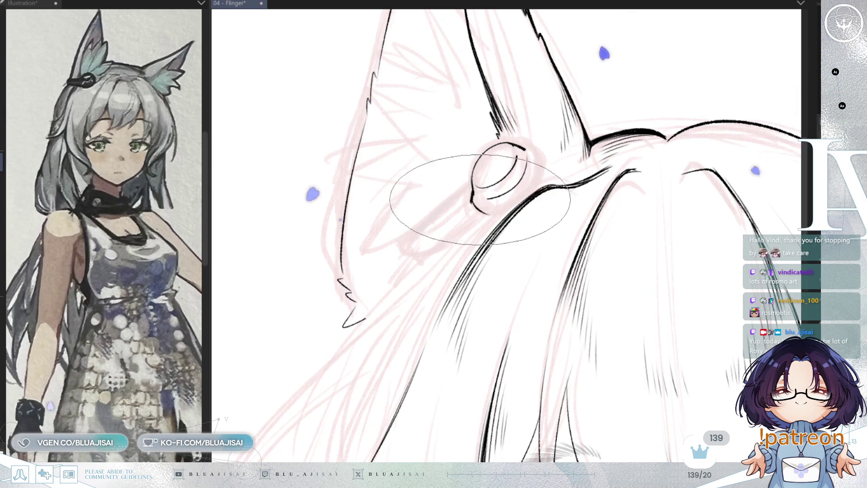
{"action": "left_click_drag", "start_coordinate": [509, 205], "coordinate": [474, 195]}
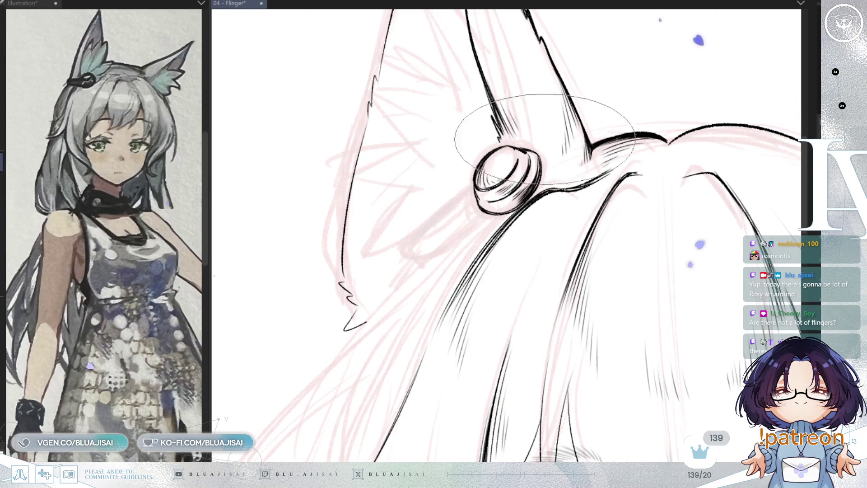
{"action": "scroll", "coordinate": [576, 128], "scroll_direction": "down", "scroll_amount": 1}
{"action": "scroll", "coordinate": [587, 181], "scroll_direction": "down", "scroll_amount": 2}
{"action": "left_click_drag", "start_coordinate": [594, 200], "coordinate": [560, 168]}
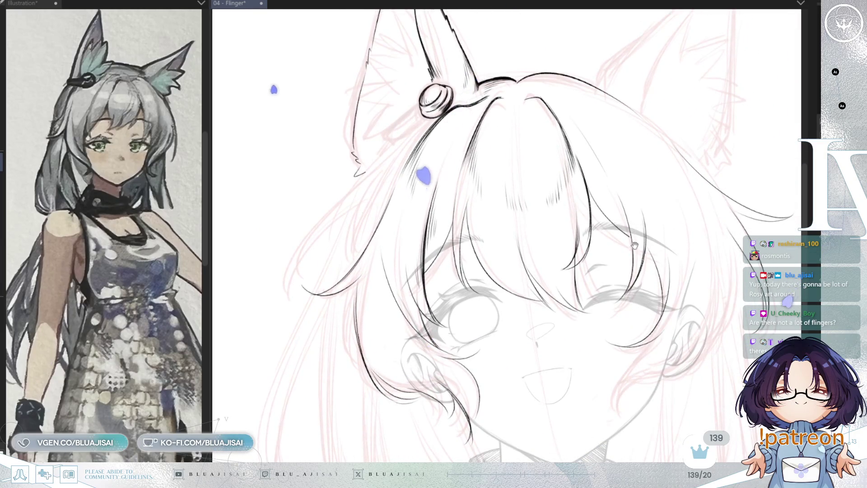
Step: Bring the face and hair clip into view and save the file with Ctrl+S
{"action": "left_click_drag", "start_coordinate": [628, 199], "coordinate": [625, 219]}
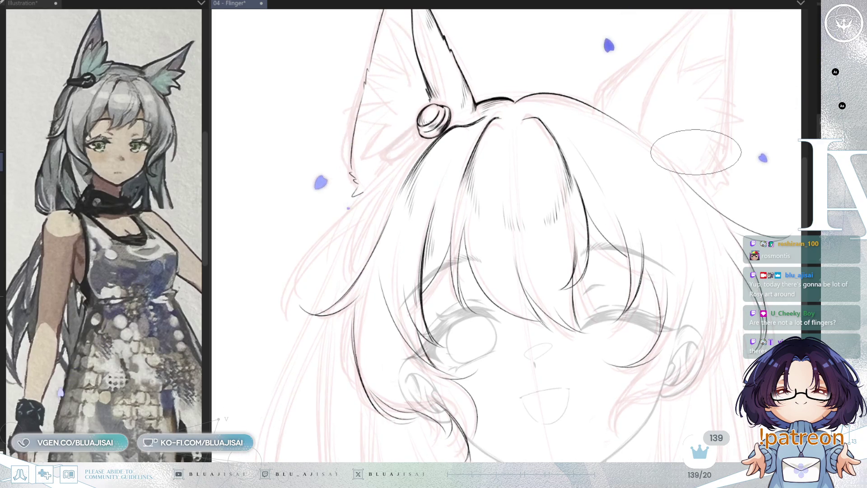
{"action": "key", "text": "ctrl+s"}
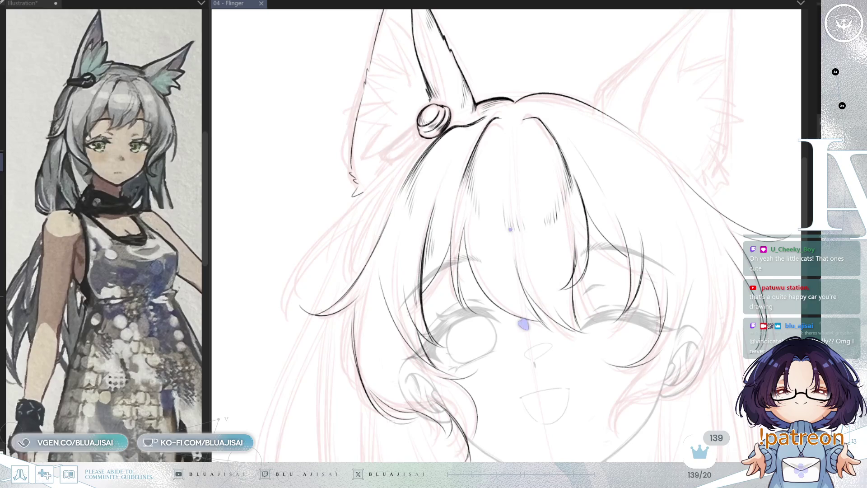
{"action": "scroll", "coordinate": [410, 254], "scroll_direction": "up", "scroll_amount": 5}
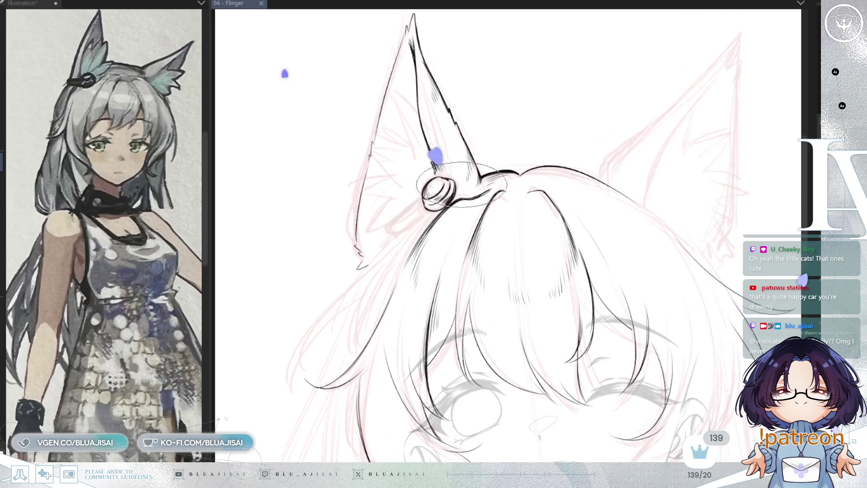
Step: Center the round clip in view and ink the lower outline of its diagonal bar
{"action": "left_click_drag", "start_coordinate": [410, 254], "coordinate": [451, 241]}
{"action": "mouse_move", "coordinate": [383, 212]}
{"action": "left_mouse_down"}
{"action": "mouse_move", "coordinate": [532, 271]}
{"action": "mouse_move", "coordinate": [528, 286]}
{"action": "left_mouse_up"}
{"action": "mouse_move", "coordinate": [454, 248]}
{"action": "left_mouse_down"}
{"action": "mouse_move", "coordinate": [458, 169]}
{"action": "mouse_move", "coordinate": [412, 208]}
{"action": "left_mouse_up"}
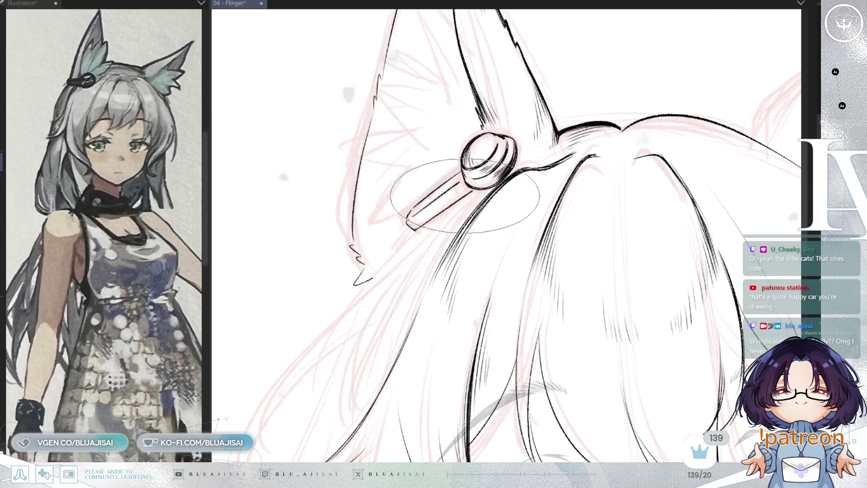
{"action": "left_click_drag", "start_coordinate": [408, 228], "coordinate": [469, 187]}
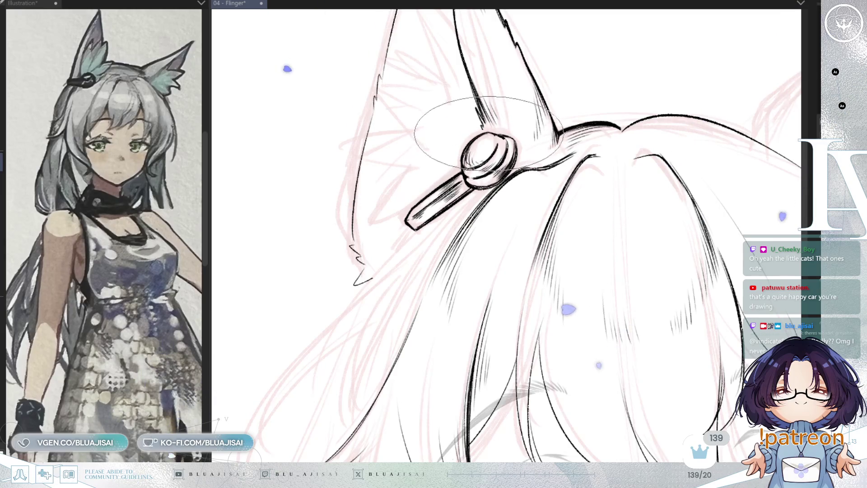
{"action": "scroll", "coordinate": [510, 138], "scroll_direction": "down", "scroll_amount": 2}
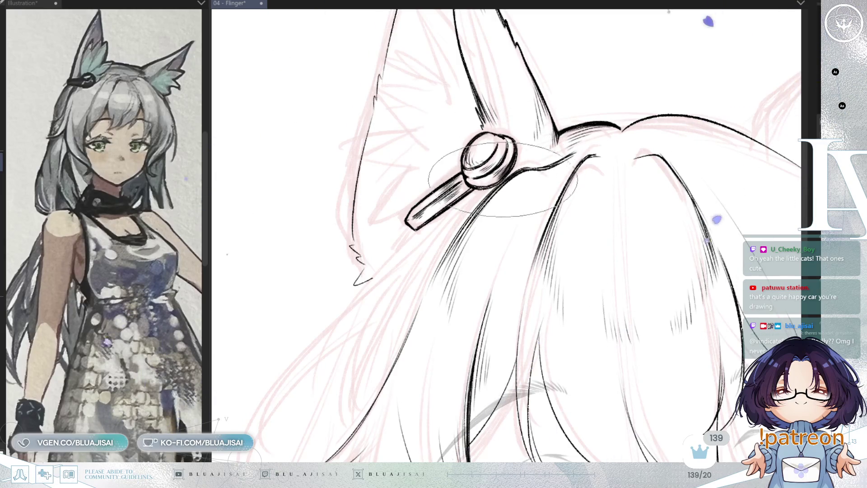
{"action": "scroll", "coordinate": [584, 233], "scroll_direction": "down", "scroll_amount": 2}
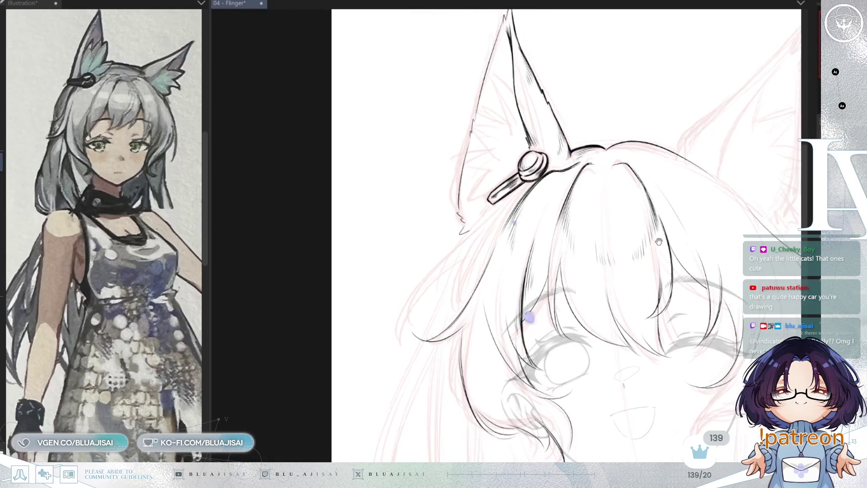
{"action": "scroll", "coordinate": [585, 224], "scroll_direction": "right", "scroll_amount": 2}
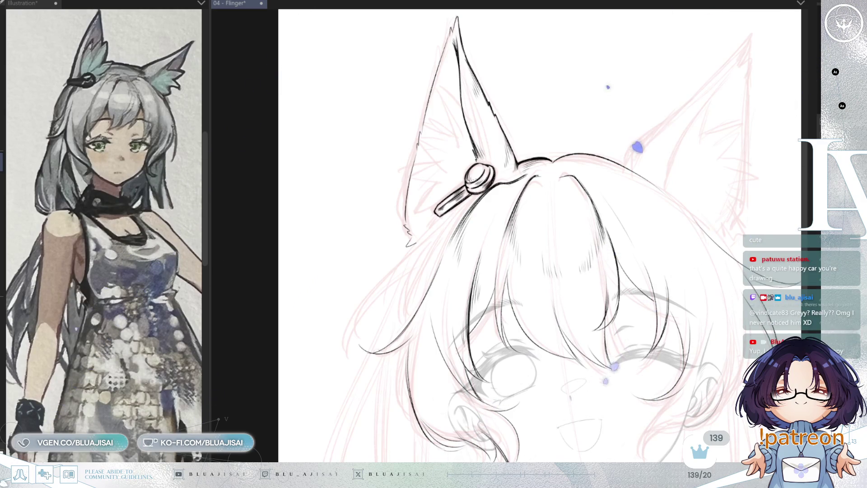
{"action": "scroll", "coordinate": [566, 147], "scroll_direction": "up", "scroll_amount": 5}
{"action": "mouse_move", "coordinate": [457, 94]}
{"action": "left_mouse_down"}
{"action": "mouse_move", "coordinate": [619, 94]}
{"action": "mouse_move", "coordinate": [549, 163]}
{"action": "left_mouse_up"}
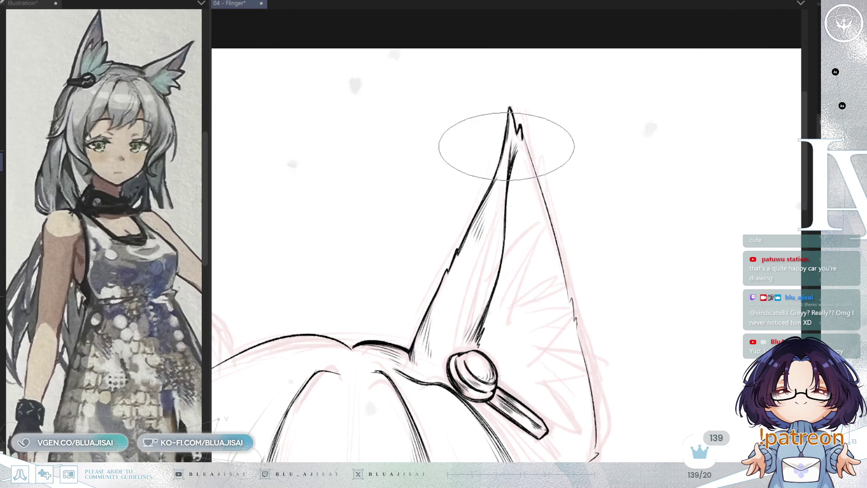
Step: On a mirrored view, retrace the fur tuft at the ear's lower edge with a bolder stroke
{"action": "key", "text": "h"}
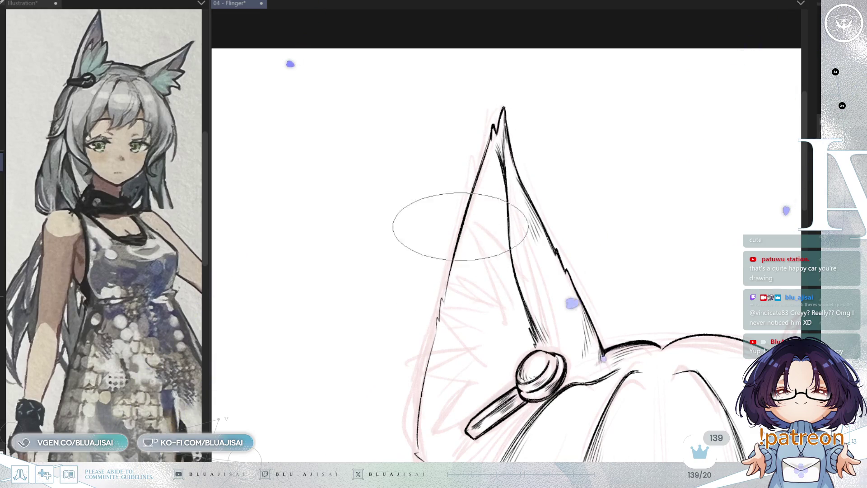
{"action": "left_click_drag", "start_coordinate": [447, 300], "coordinate": [450, 210]}
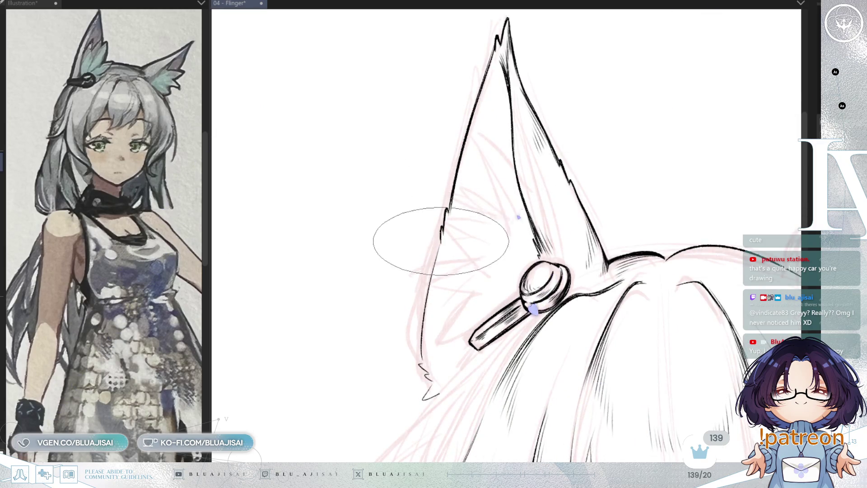
{"action": "left_click_drag", "start_coordinate": [426, 209], "coordinate": [417, 188]}
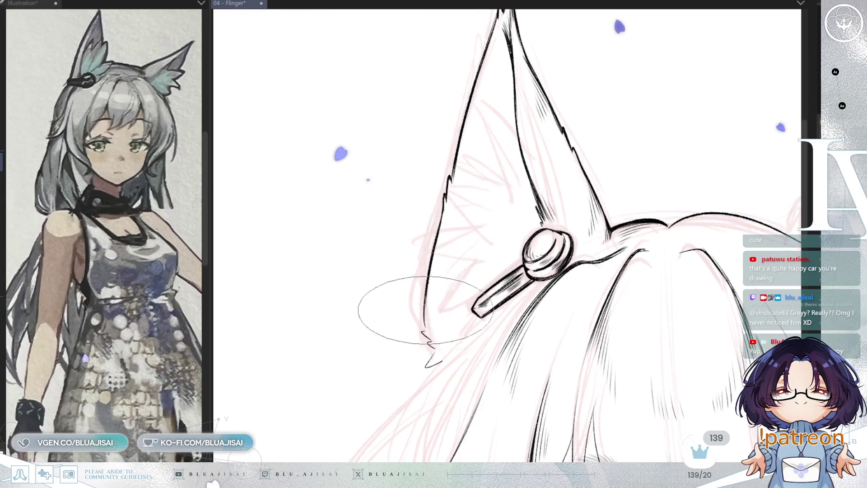
{"action": "key", "text": "h"}
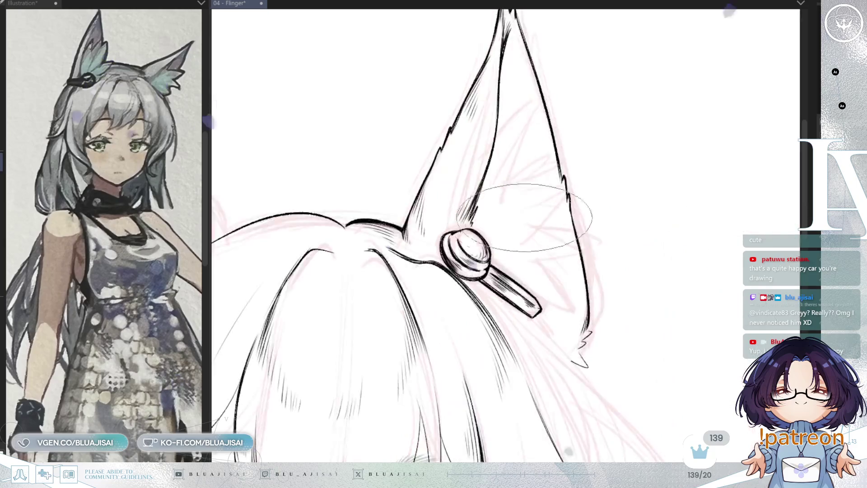
{"action": "left_click_drag", "start_coordinate": [596, 266], "coordinate": [614, 200]}
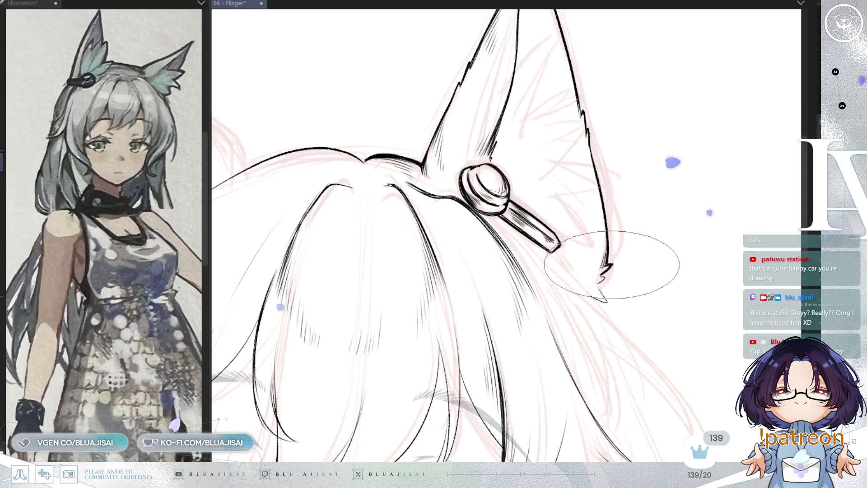
{"action": "key", "text": "h"}
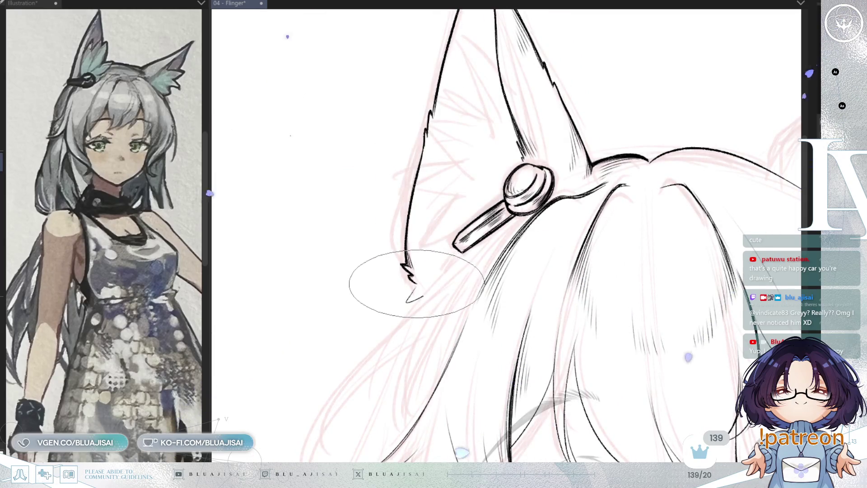
{"action": "left_click_drag", "start_coordinate": [414, 287], "coordinate": [408, 300]}
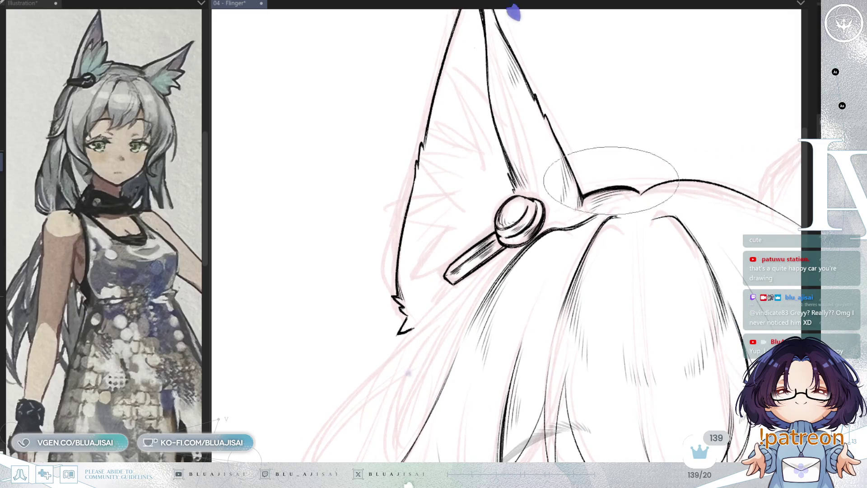
Step: Pan, zoom and rotate the view until the ear's outer edge points straight up
{"action": "left_click_drag", "start_coordinate": [564, 237], "coordinate": [564, 141]}
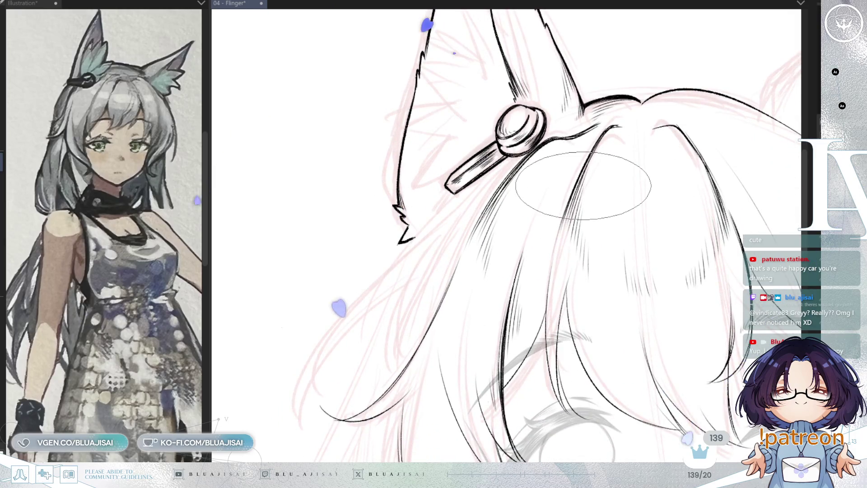
{"action": "scroll", "coordinate": [564, 180], "scroll_direction": "down", "scroll_amount": 3}
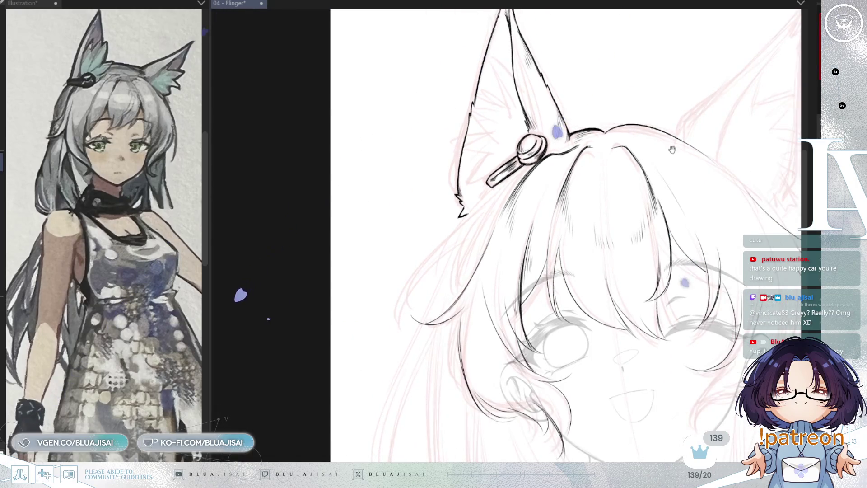
{"action": "scroll", "coordinate": [672, 150], "scroll_direction": "up", "scroll_amount": 1}
{"action": "scroll", "coordinate": [625, 170], "scroll_direction": "up", "scroll_amount": 2}
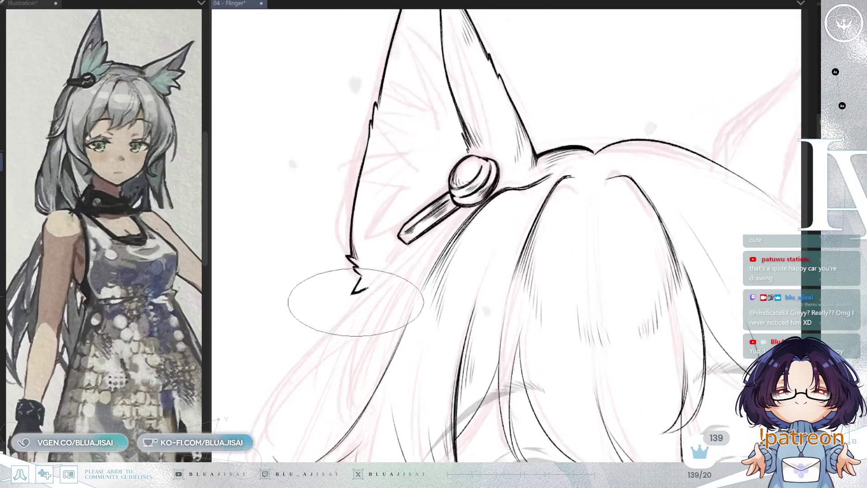
{"action": "left_click_drag", "start_coordinate": [355, 301], "coordinate": [460, 246]}
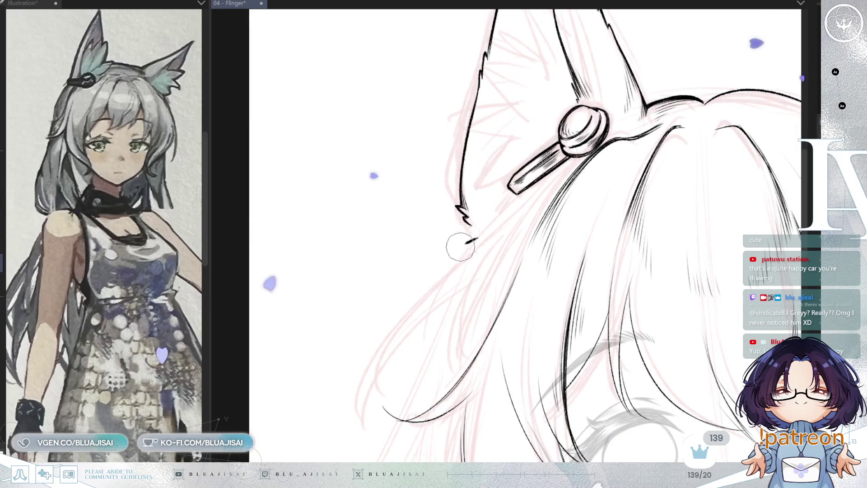
{"action": "scroll", "coordinate": [461, 246], "scroll_direction": "up", "scroll_amount": 1}
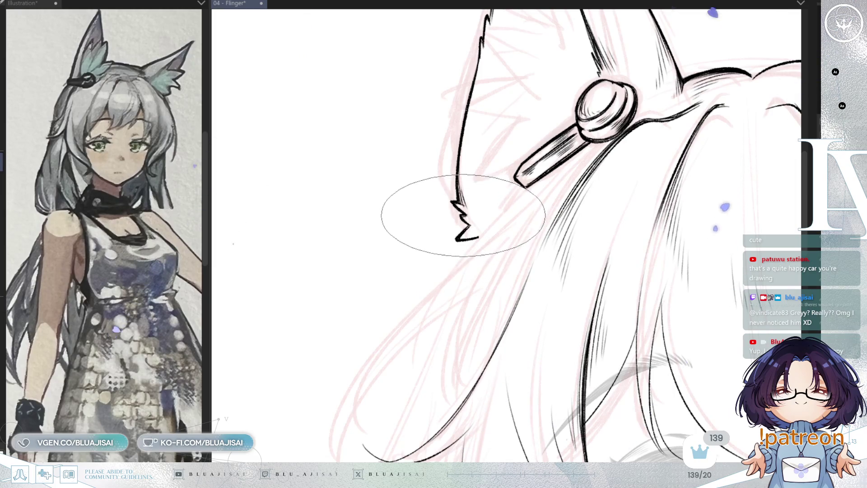
{"action": "mouse_move", "coordinate": [639, 140]}
{"action": "left_mouse_down"}
{"action": "mouse_move", "coordinate": [594, 217]}
{"action": "mouse_move", "coordinate": [548, 212]}
{"action": "mouse_move", "coordinate": [552, 253]}
{"action": "left_mouse_up"}
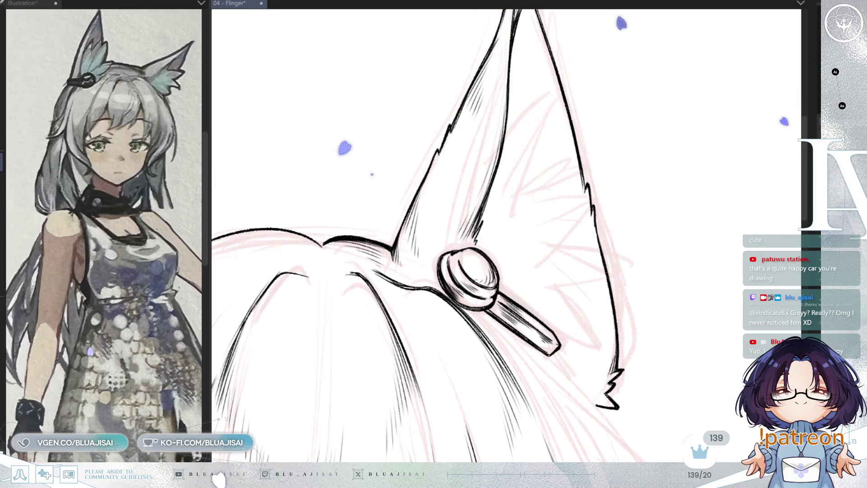
{"action": "scroll", "coordinate": [678, 190], "scroll_direction": "down", "scroll_amount": 5}
{"action": "scroll", "coordinate": [623, 181], "scroll_direction": "up", "scroll_amount": 3}
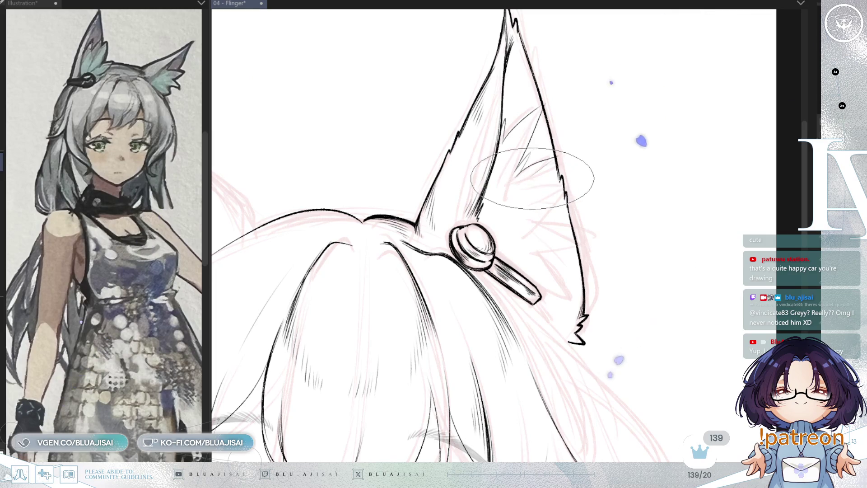
Step: Ink thin fur strands along the clipped ear's inner and lower edges, rotating and mirroring the view
{"action": "key", "text": "minus"}
{"action": "key", "text": "minus"}
{"action": "key", "text": "minus"}
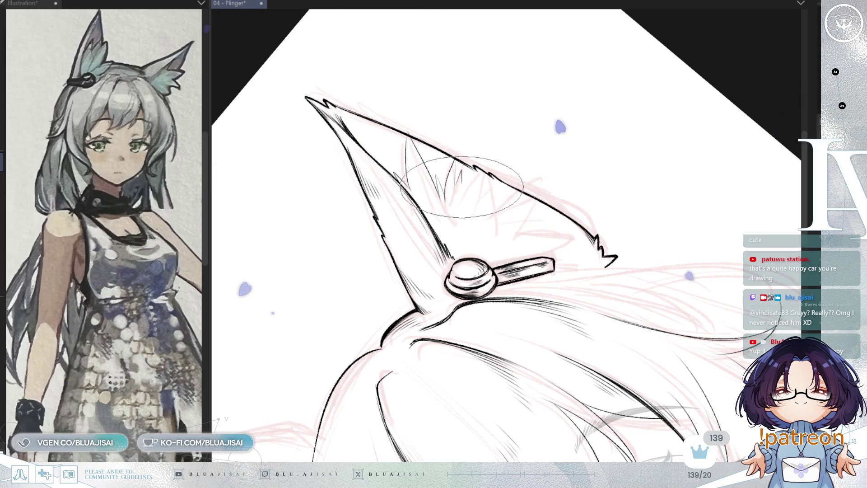
{"action": "left_click_drag", "start_coordinate": [493, 197], "coordinate": [489, 147]}
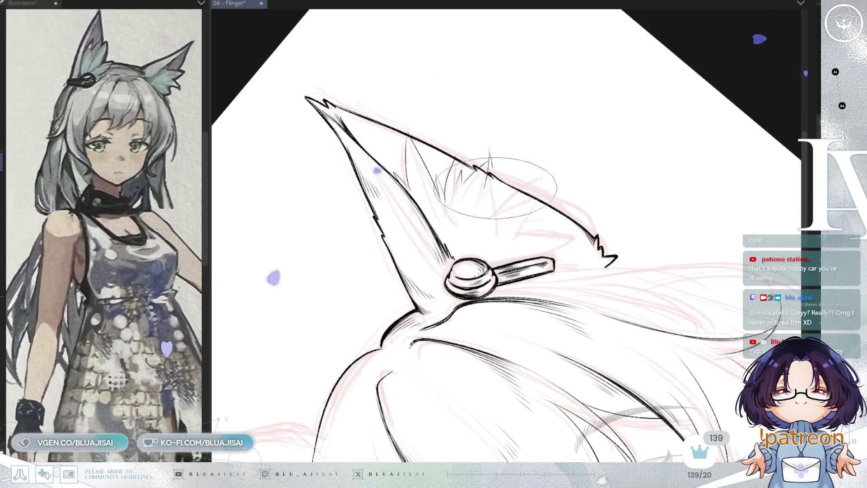
{"action": "key", "text": "h"}
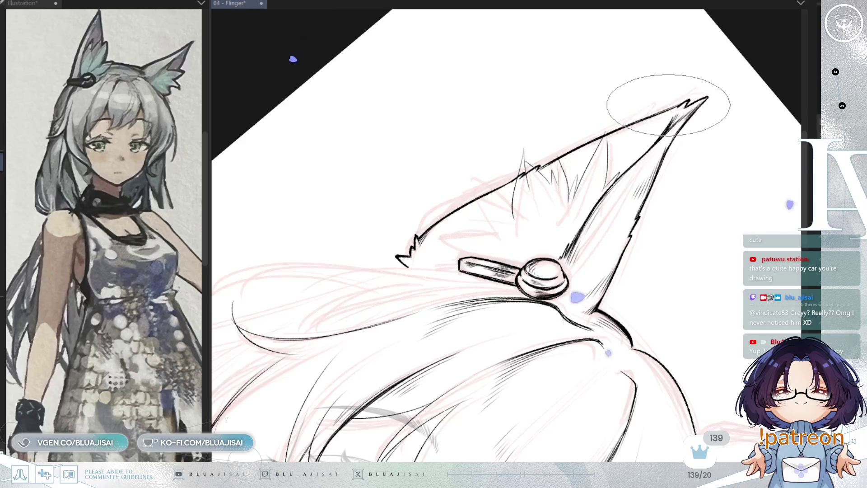
{"action": "key", "text": "h"}
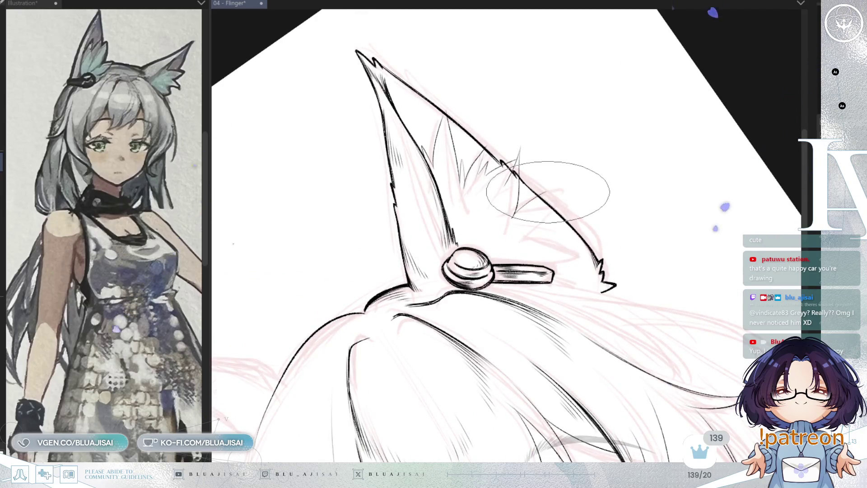
{"action": "left_click_drag", "start_coordinate": [533, 225], "coordinate": [572, 205]}
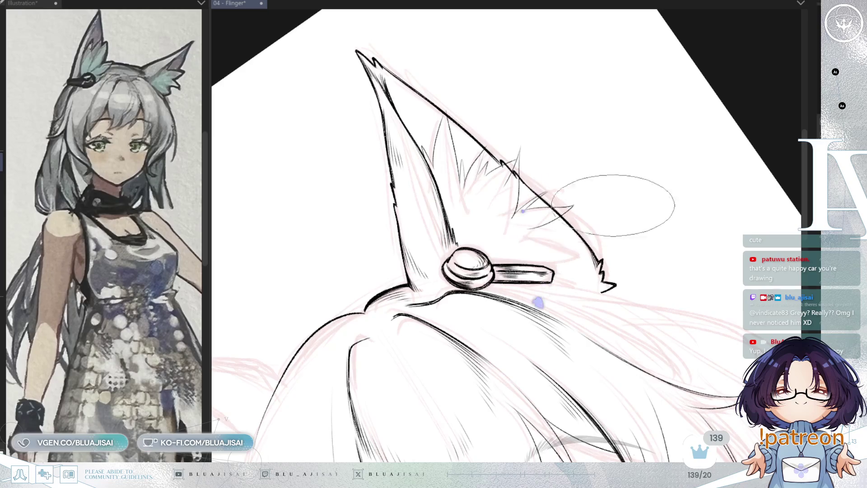
{"action": "key", "text": "h"}
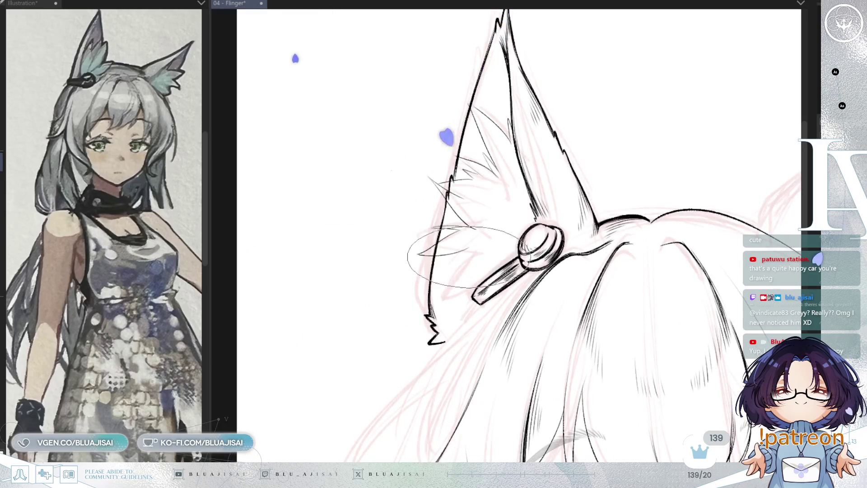
{"action": "key", "text": "minus"}
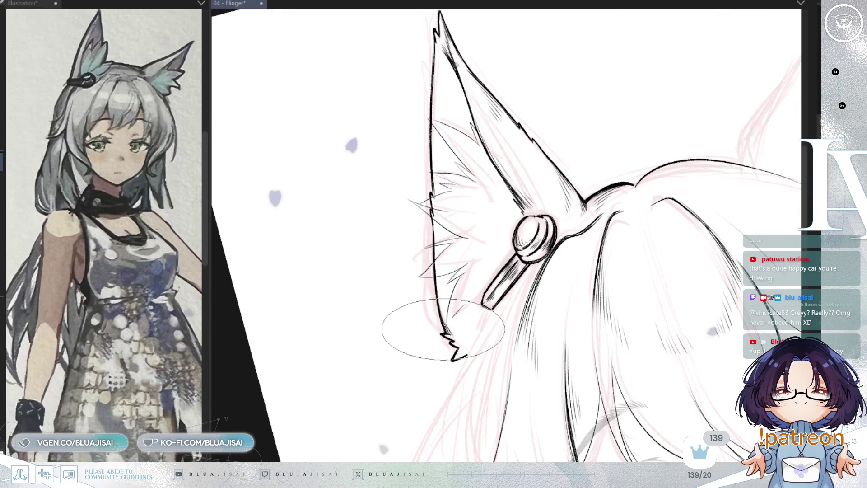
{"action": "left_click_drag", "start_coordinate": [447, 325], "coordinate": [474, 310]}
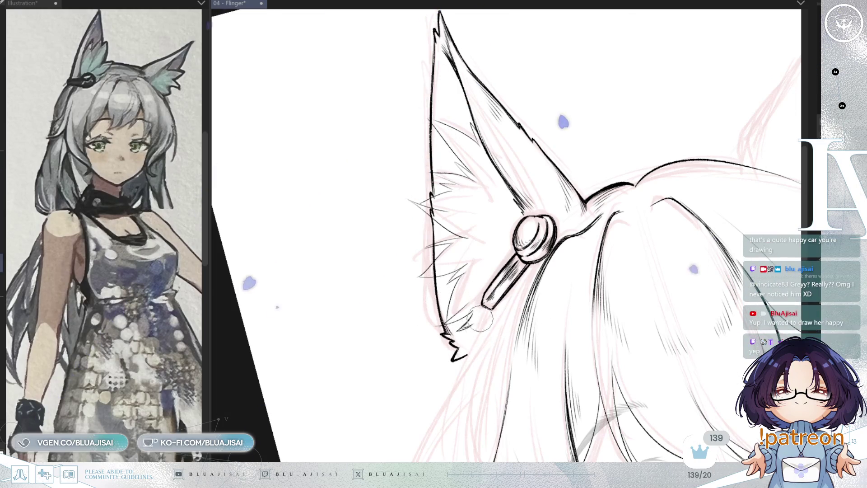
Step: Switch to the wide flat brush and rotate, zoom and mirror the canvas to angle the ear upward
{"action": "key", "text": "e"}
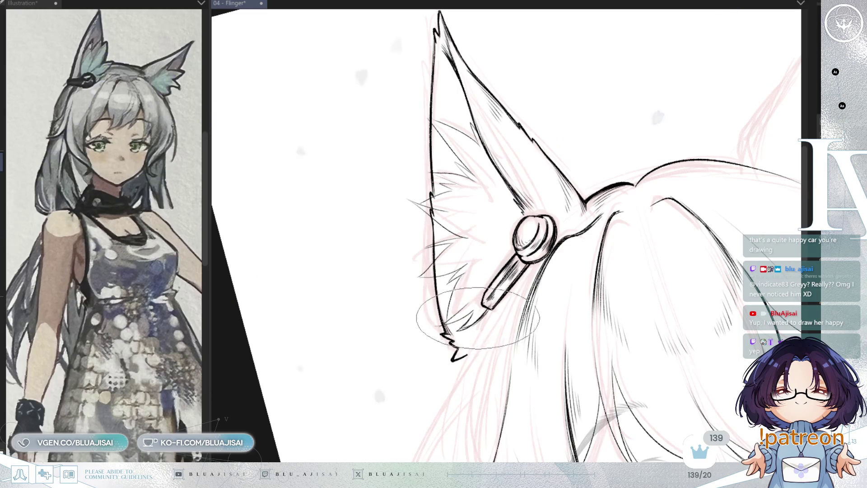
{"action": "mouse_move", "coordinate": [664, 165]}
{"action": "left_mouse_down"}
{"action": "mouse_move", "coordinate": [694, 156]}
{"action": "mouse_move", "coordinate": [686, 142]}
{"action": "mouse_move", "coordinate": [590, 188]}
{"action": "mouse_move", "coordinate": [561, 164]}
{"action": "mouse_move", "coordinate": [575, 185]}
{"action": "mouse_move", "coordinate": [676, 227]}
{"action": "mouse_move", "coordinate": [639, 194]}
{"action": "mouse_move", "coordinate": [529, 168]}
{"action": "left_mouse_up"}
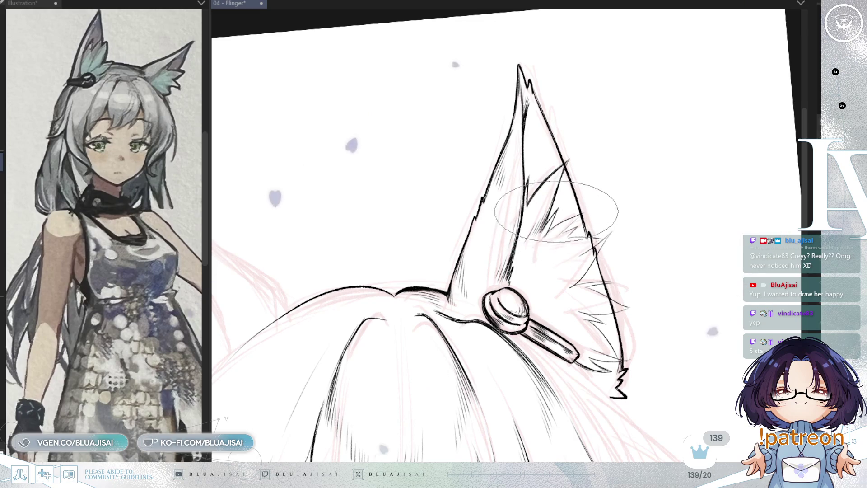
{"action": "key", "text": "minus"}
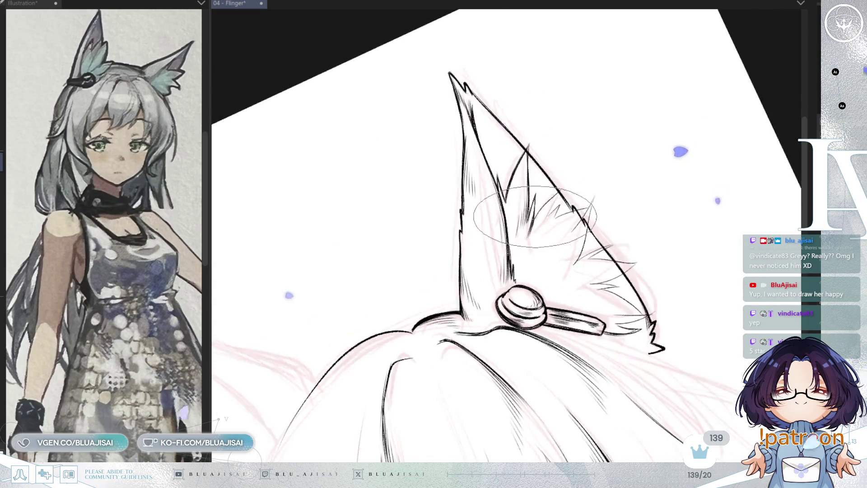
{"action": "scroll", "coordinate": [537, 217], "scroll_direction": "up", "scroll_amount": 2}
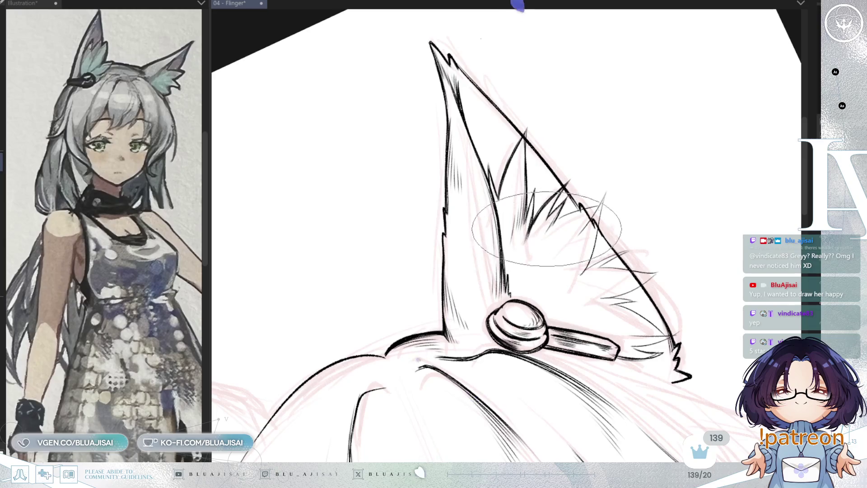
{"action": "key", "text": "minus"}
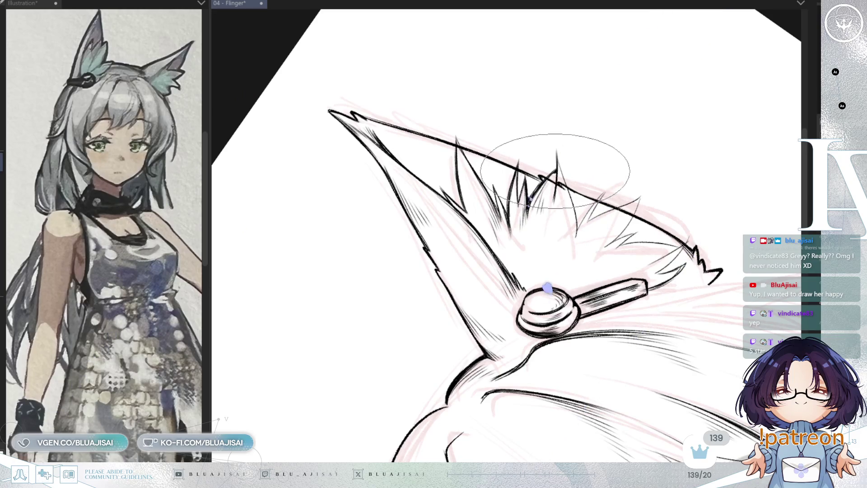
{"action": "key", "text": "h"}
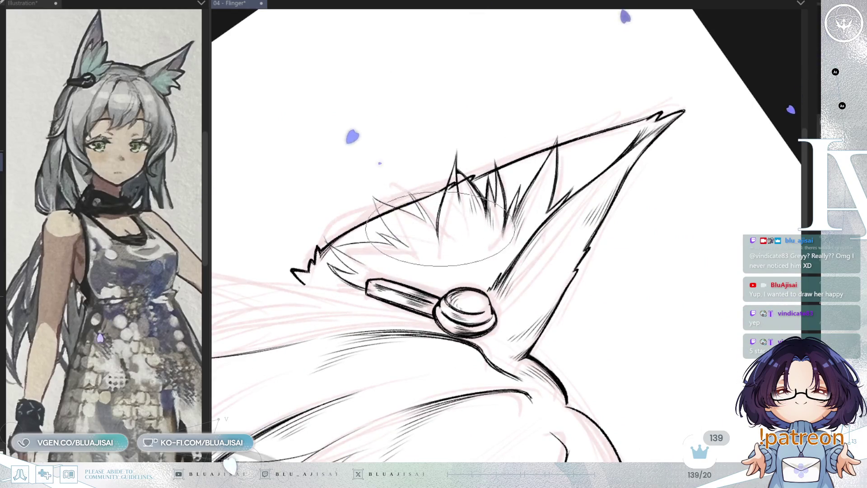
{"action": "mouse_move", "coordinate": [479, 248]}
{"action": "left_mouse_down"}
{"action": "mouse_move", "coordinate": [562, 145]}
{"action": "mouse_move", "coordinate": [438, 227]}
{"action": "left_mouse_up"}
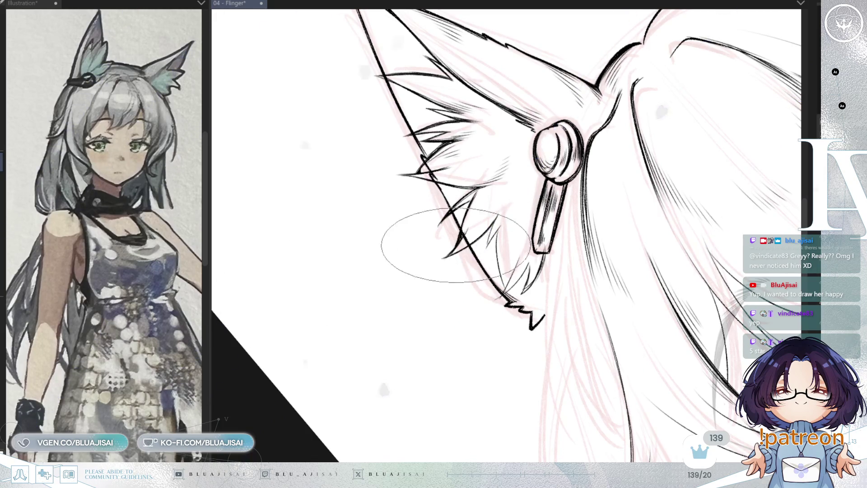
Step: Turn and shift the canvas around the clipped ear to fan longer fur tufts across its middle
{"action": "left_click_drag", "start_coordinate": [456, 245], "coordinate": [468, 208]}
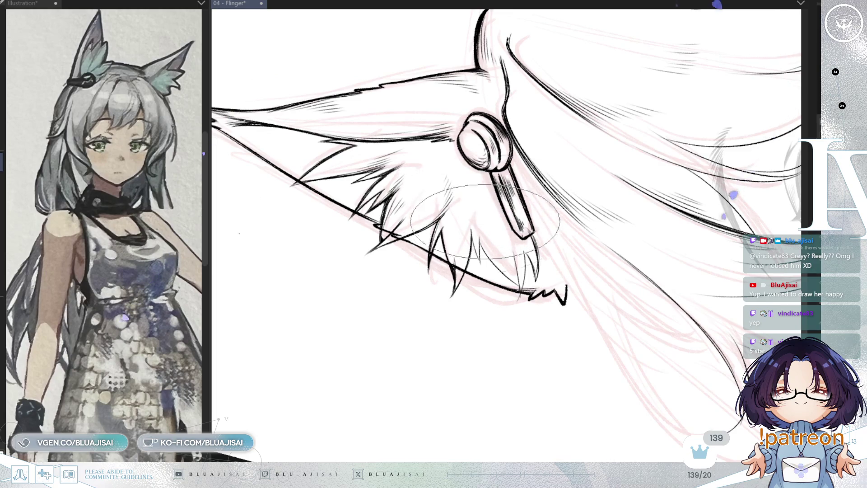
{"action": "left_click_drag", "start_coordinate": [485, 221], "coordinate": [485, 188]}
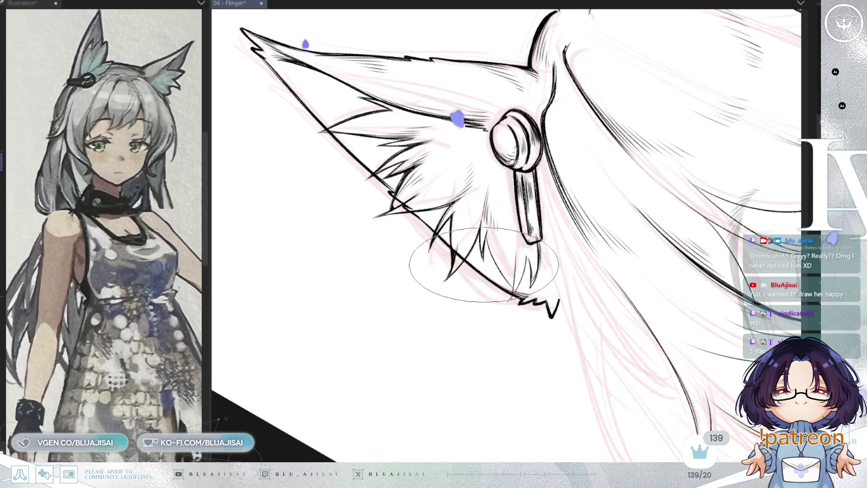
{"action": "left_click_drag", "start_coordinate": [486, 230], "coordinate": [502, 225]}
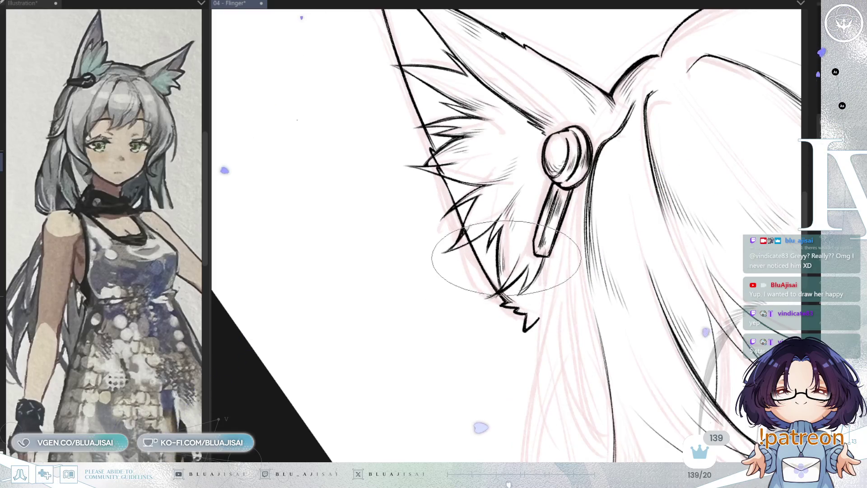
{"action": "left_click_drag", "start_coordinate": [555, 216], "coordinate": [562, 195]}
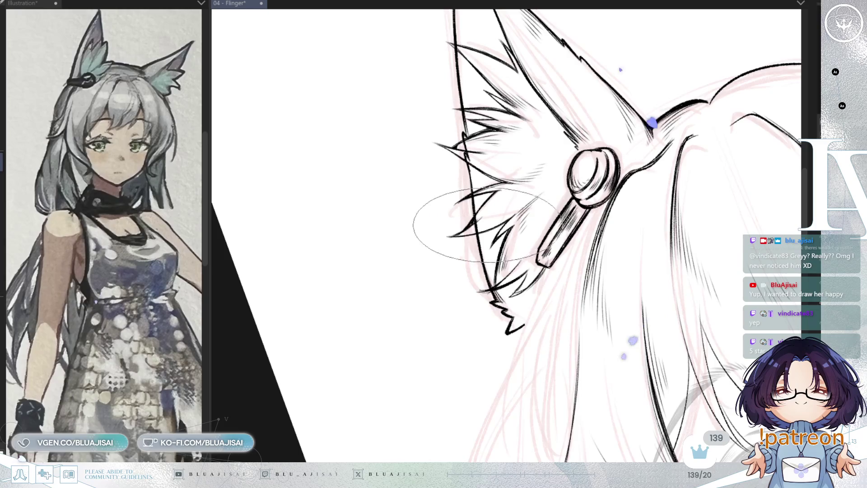
{"action": "left_click_drag", "start_coordinate": [541, 220], "coordinate": [511, 241]}
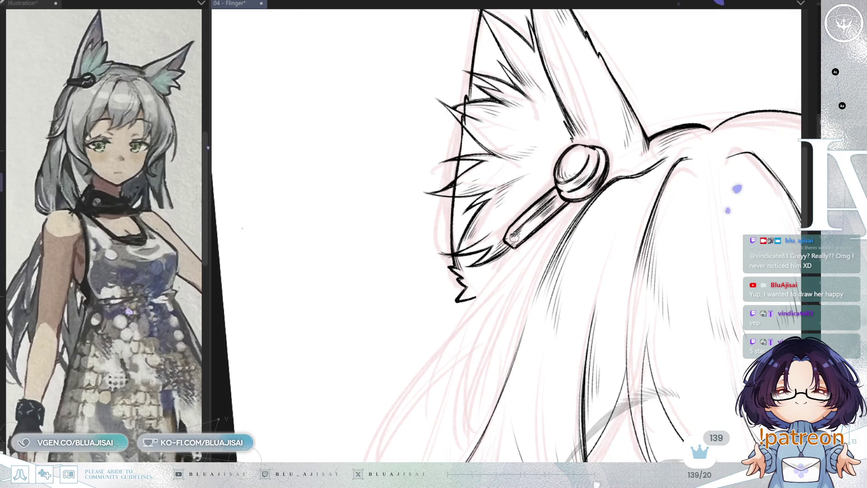
{"action": "mouse_move", "coordinate": [546, 187]}
{"action": "left_mouse_down"}
{"action": "mouse_move", "coordinate": [561, 217]}
{"action": "mouse_move", "coordinate": [557, 177]}
{"action": "mouse_move", "coordinate": [513, 174]}
{"action": "mouse_move", "coordinate": [494, 184]}
{"action": "mouse_move", "coordinate": [455, 174]}
{"action": "left_mouse_up"}
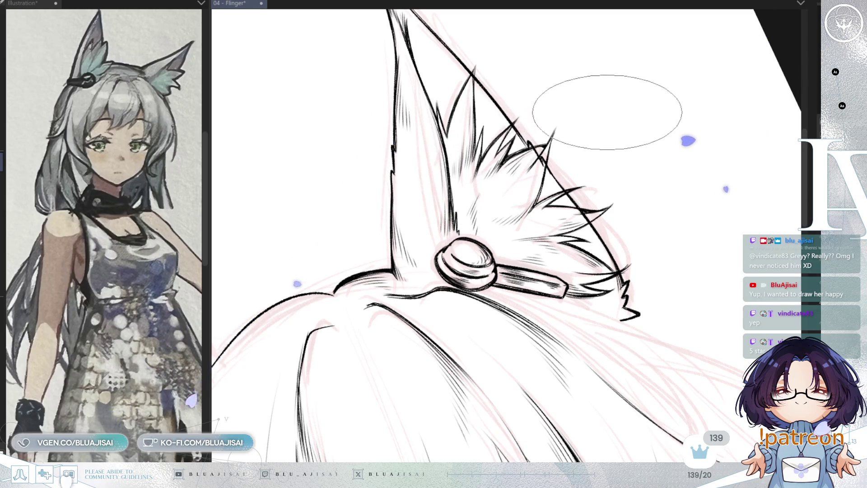
{"action": "left_click_drag", "start_coordinate": [605, 111], "coordinate": [568, 113]}
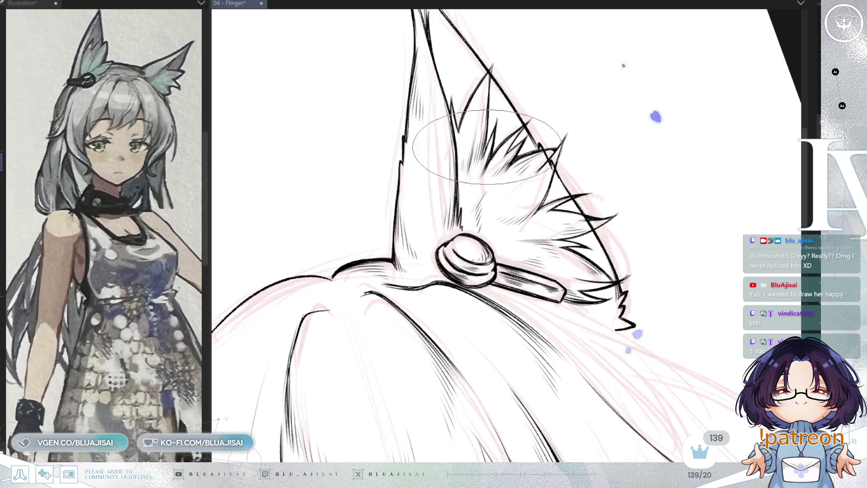
{"action": "key", "text": "asciicircum"}
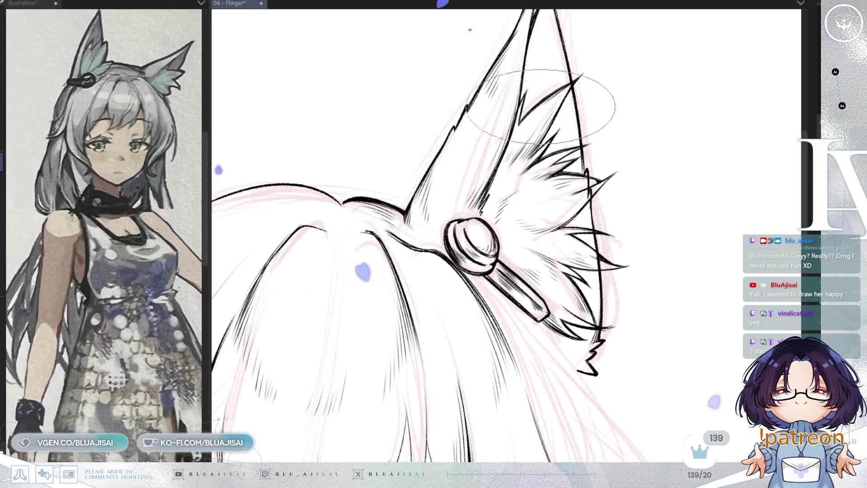
{"action": "key", "text": "asciicircum"}
{"action": "key", "text": "asciicircum"}
{"action": "key", "text": "minus"}
{"action": "key", "text": "minus"}
{"action": "key", "text": "minus"}
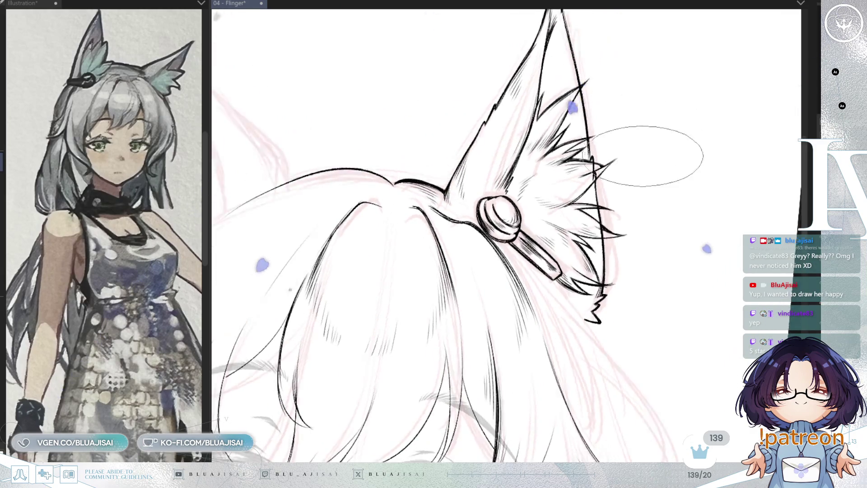
{"action": "key", "text": "minus"}
{"action": "key", "text": "minus"}
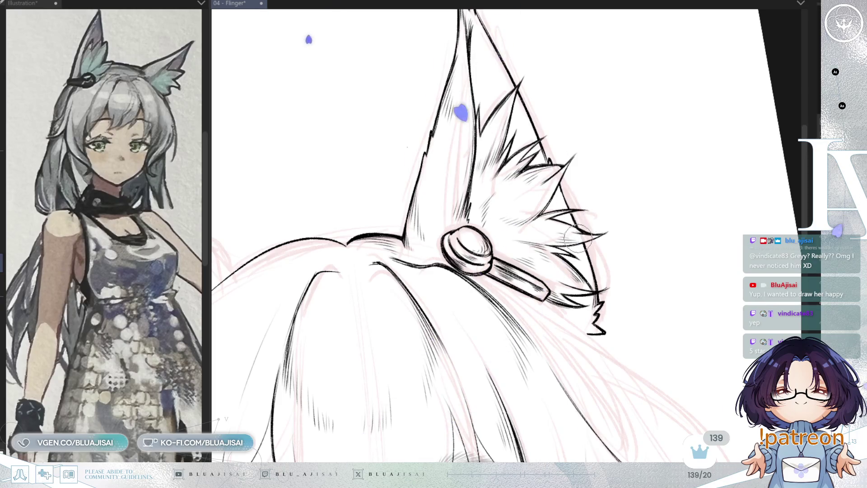
{"action": "scroll", "coordinate": [652, 239], "scroll_direction": "down", "scroll_amount": 1}
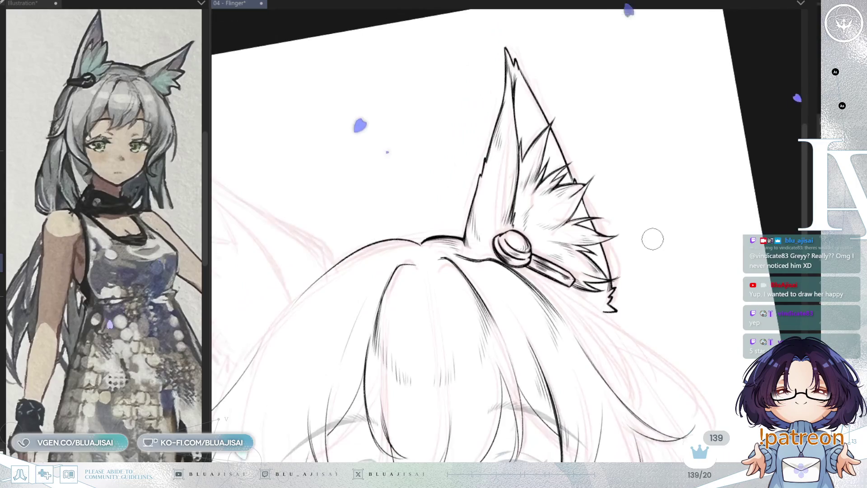
Step: Zoom out, reset the rotated and mirrored view, and save the drawing with Ctrl+S
{"action": "scroll", "coordinate": [652, 240], "scroll_direction": "down", "scroll_amount": 2}
{"action": "scroll", "coordinate": [611, 300], "scroll_direction": "down", "scroll_amount": 5}
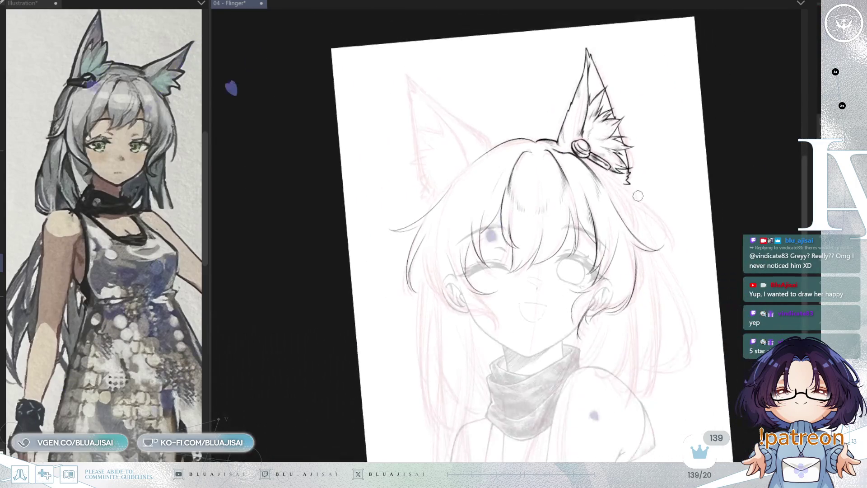
{"action": "key", "text": "h"}
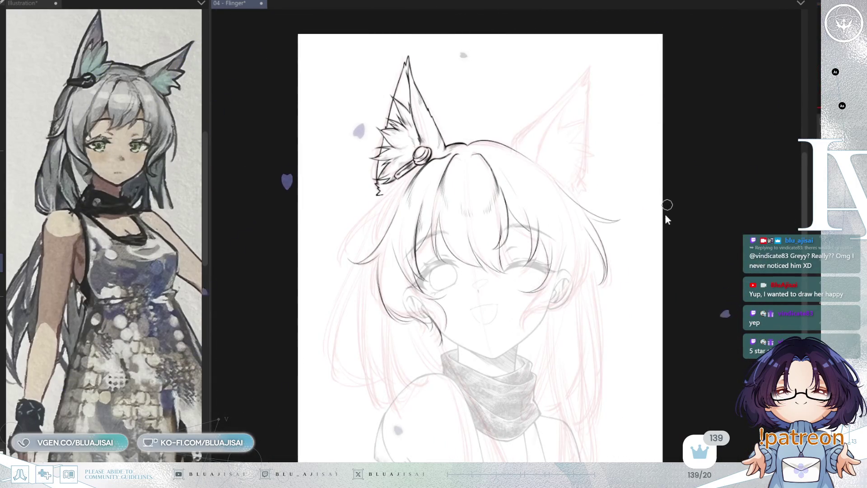
{"action": "key", "text": "ctrl+s"}
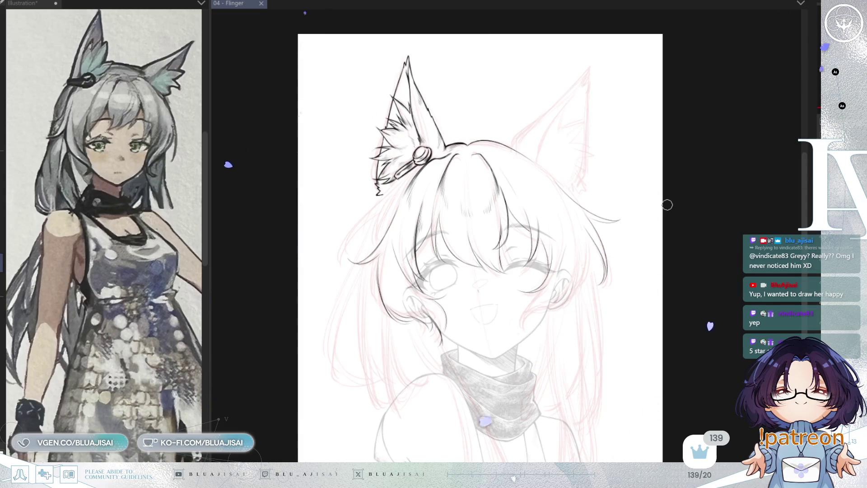
Step: Try a wide flat brush stroke on the ear fluff, then undo it
{"action": "key", "text": "e"}
{"action": "left_click_drag", "start_coordinate": [389, 113], "coordinate": [393, 176]}
{"action": "key", "text": "ctrl+z"}
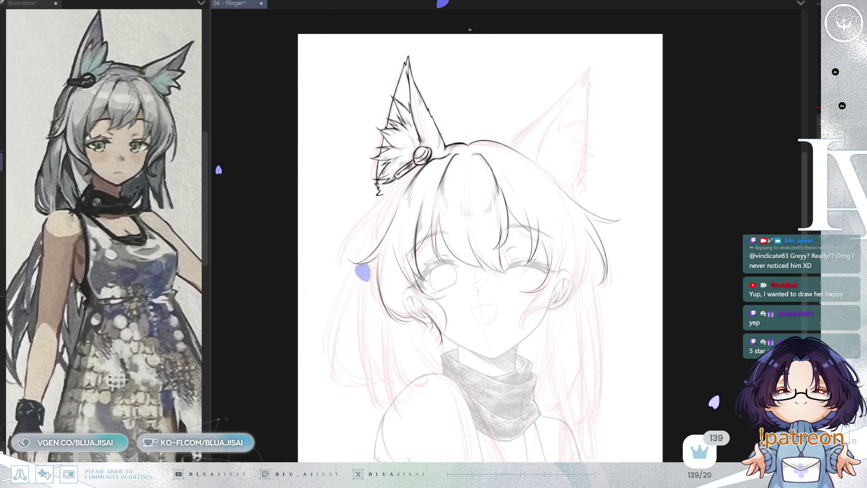
{"action": "scroll", "coordinate": [560, 131], "scroll_direction": "up", "scroll_amount": 3}
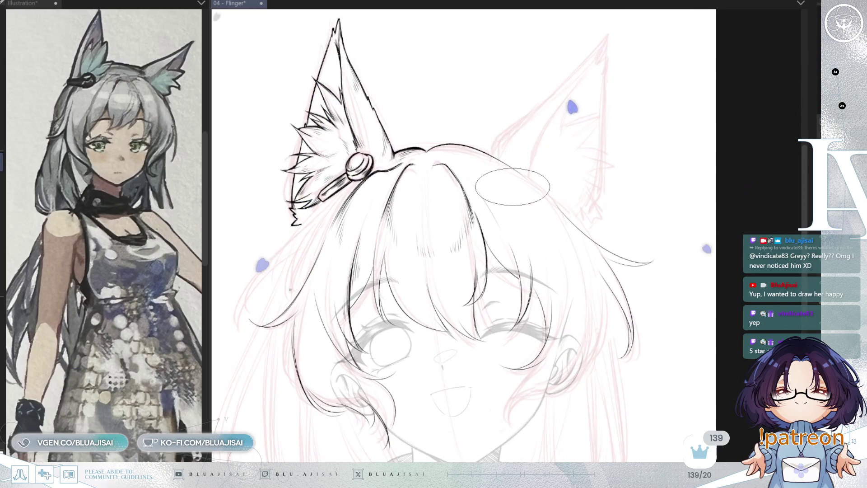